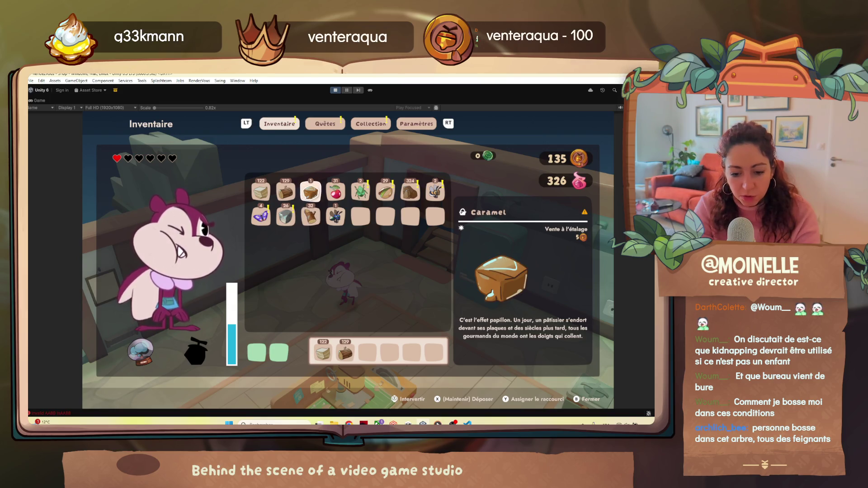
Close the Inventaire menu showing Caramel's details and resume play in the workshop.
{"action": "key", "text": "Escape"}
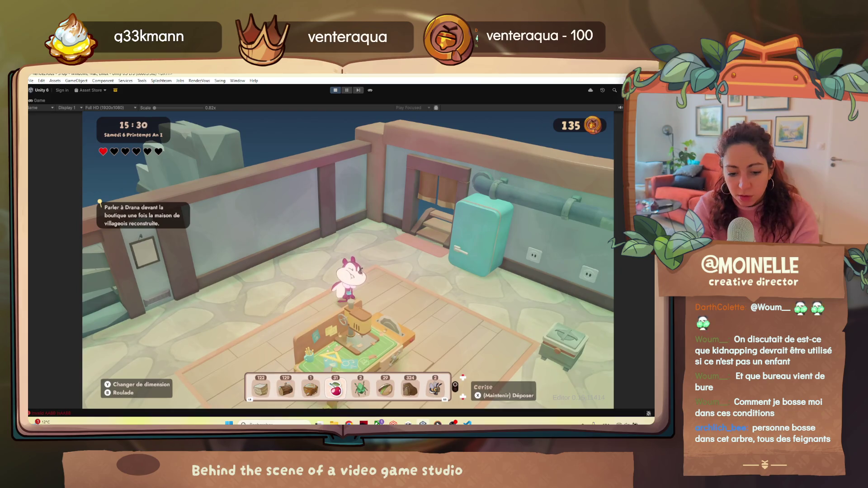
Play on to Dimanche 7 in the bedroom and reopen the Inventaire menu.
{"action": "scroll", "coordinate": [336, 389], "scroll_direction": "up", "scroll_amount": 1}
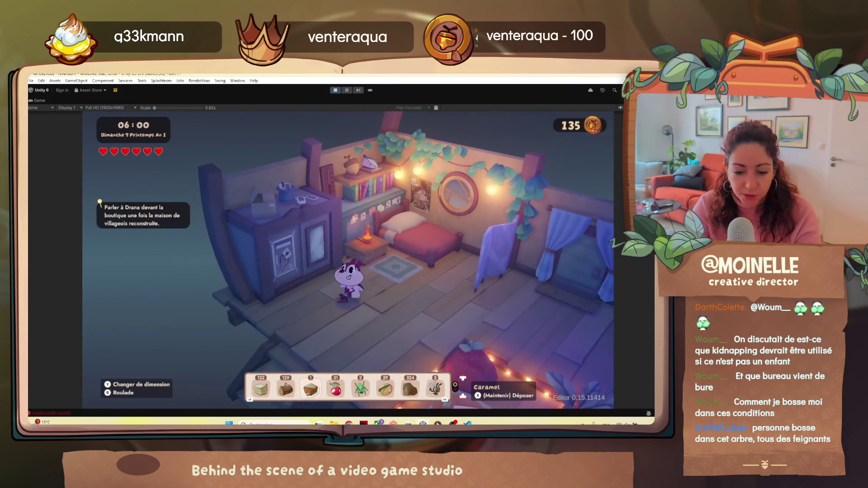
{"action": "key", "text": "Tab"}
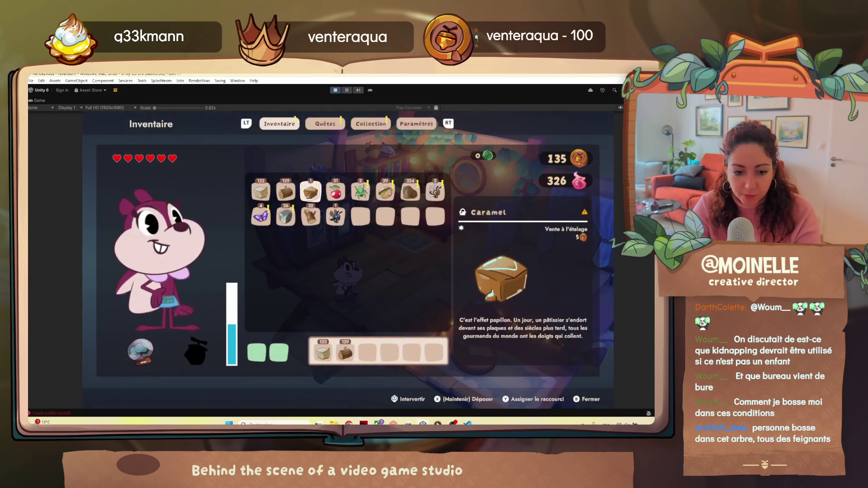
Leave the bedroom and buy Sucre and other supplies at Selene's shop, spending 135 down to 115 coins.
{"action": "key", "text": "Tab"}
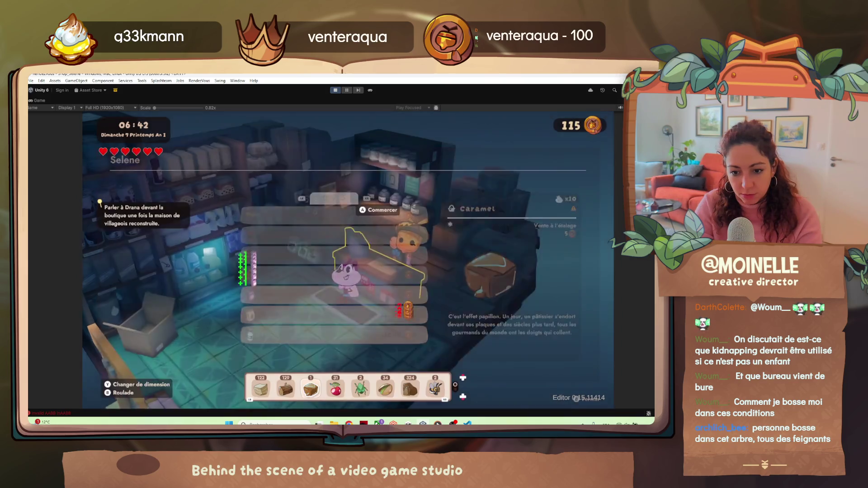
Walk to the workshop and bring up the Module plaques recipes at Confiture de cerises.
{"action": "key", "text": "e"}
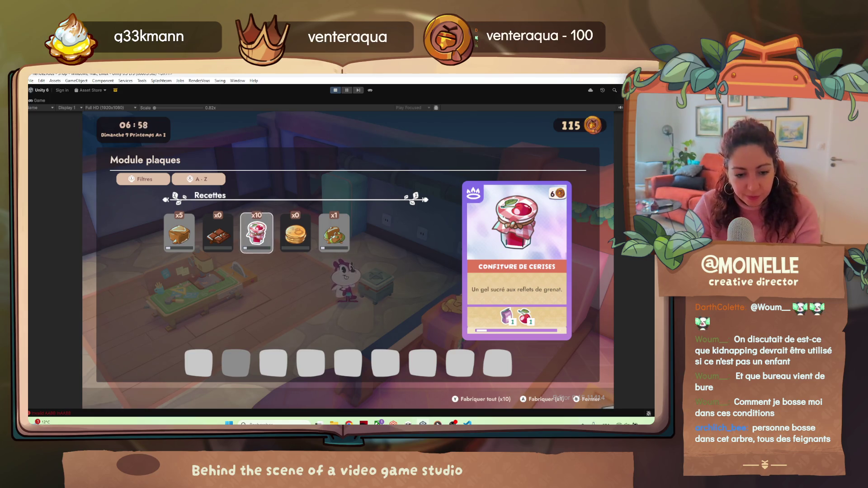
{"action": "key", "text": "Escape"}
Craft all 10 jars of Confiture de cerises with Fabriquer tout, then close the crafting menu.
{"action": "key", "text": "e"}
{"action": "key", "text": "Right"}
{"action": "key", "text": "Right"}
{"action": "key", "text": "Return"}
{"action": "key", "text": "Return"}
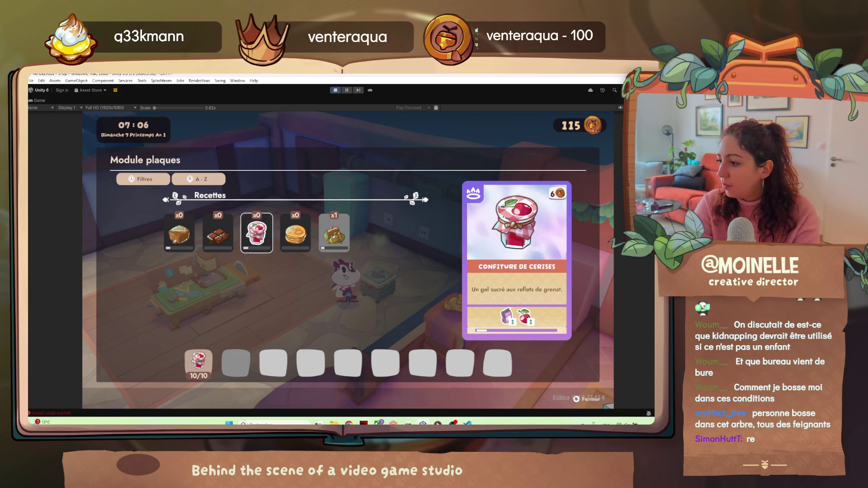
{"action": "key", "text": "Down"}
{"action": "key", "text": "Escape"}
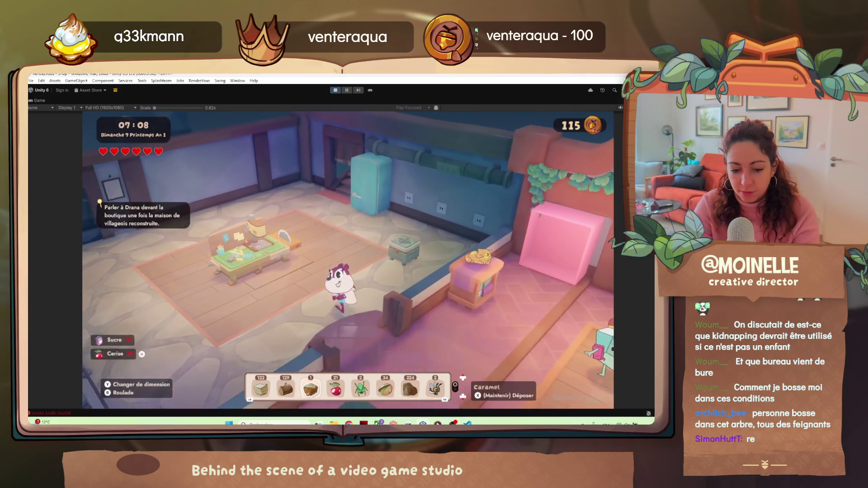
Place the cherry jam jars on the shop shelf.
{"action": "key", "text": "Right"}
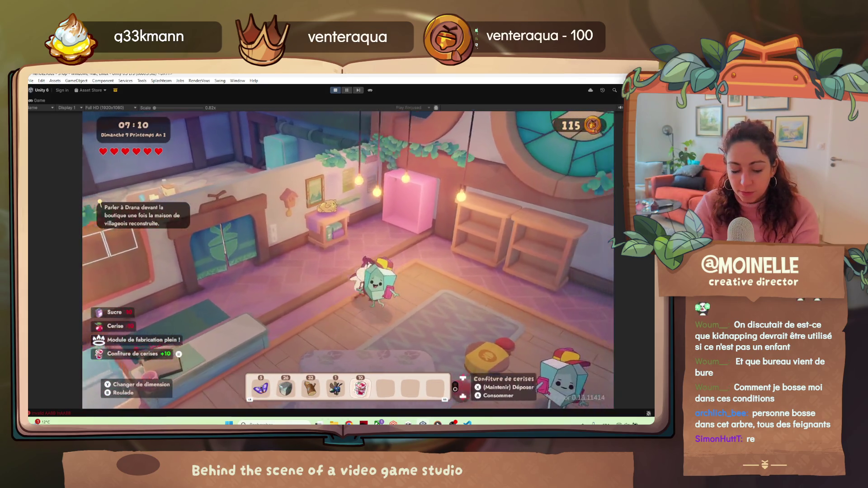
{"action": "key", "text": "Return"}
{"action": "key", "text": "Return"}
{"action": "key", "text": "Down"}
{"action": "key", "text": "Down"}
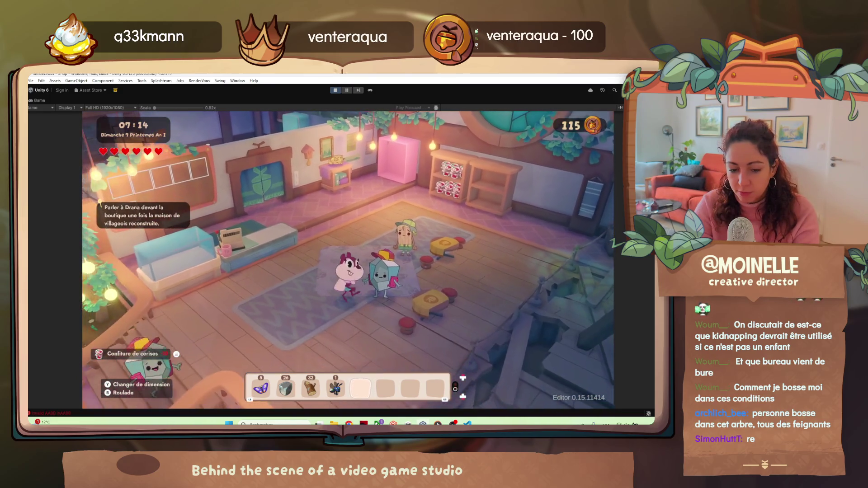
Serve customers at the counter and play through to Lundi 8 with 34 coins left.
{"action": "key", "text": "Right"}
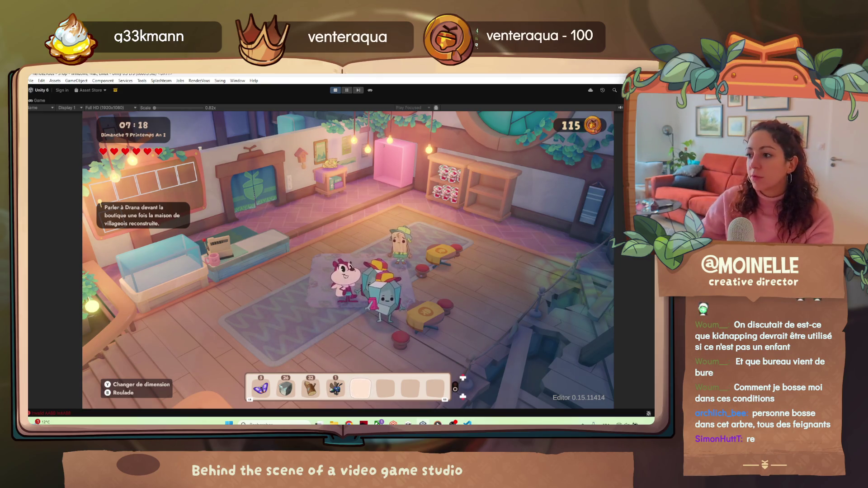
{"action": "key", "text": "Left"}
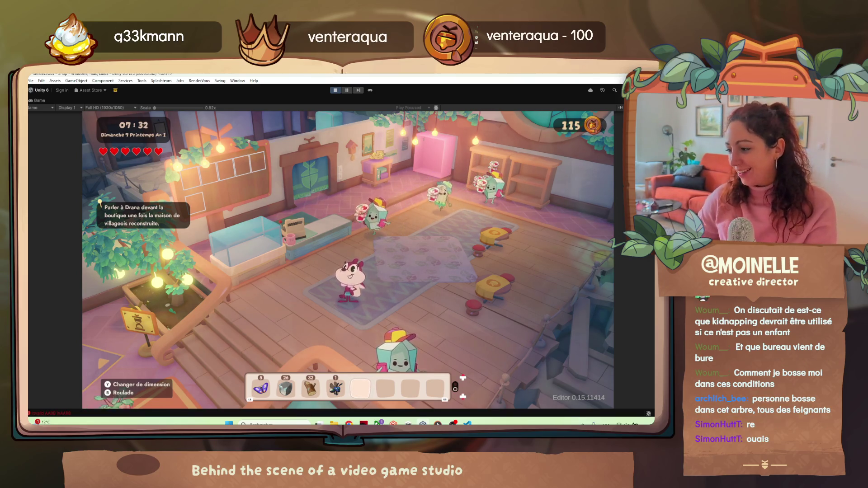
{"action": "key", "text": "w"}
{"action": "key", "text": "w"}
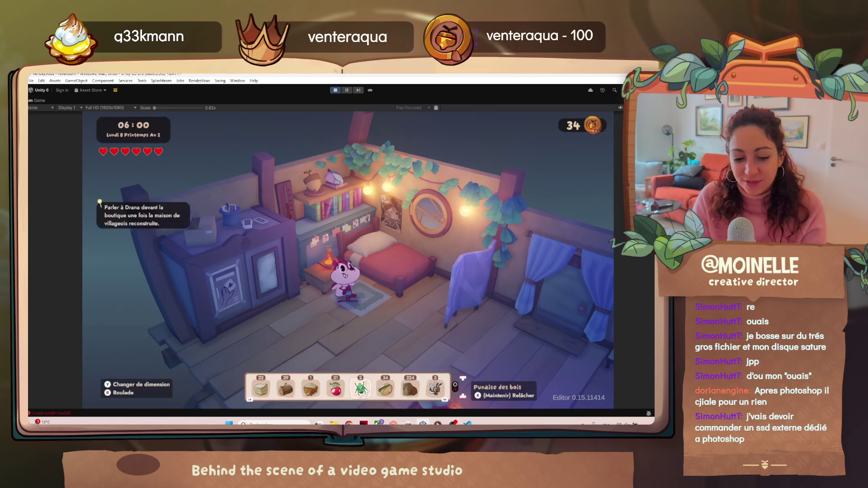
Go downstairs to trigger the Maison de villageois de l'Arbre cutscene, then sleep in the bed.
{"action": "key", "text": "s"}
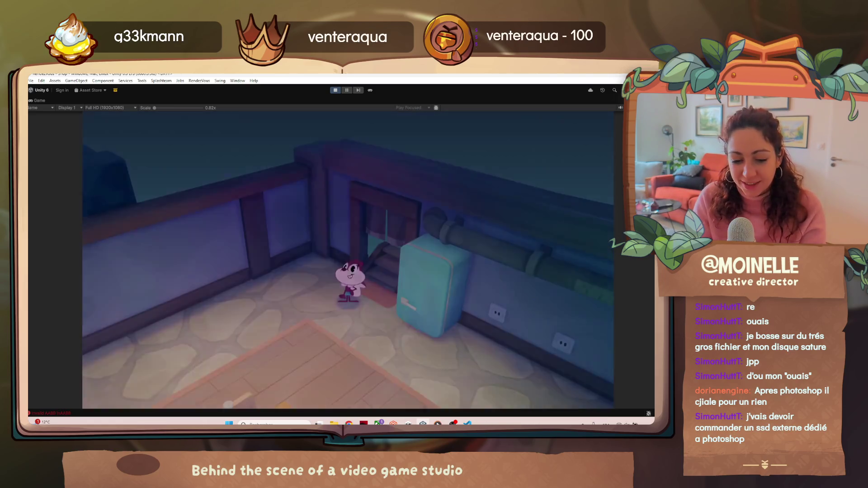
{"action": "key", "text": "s"}
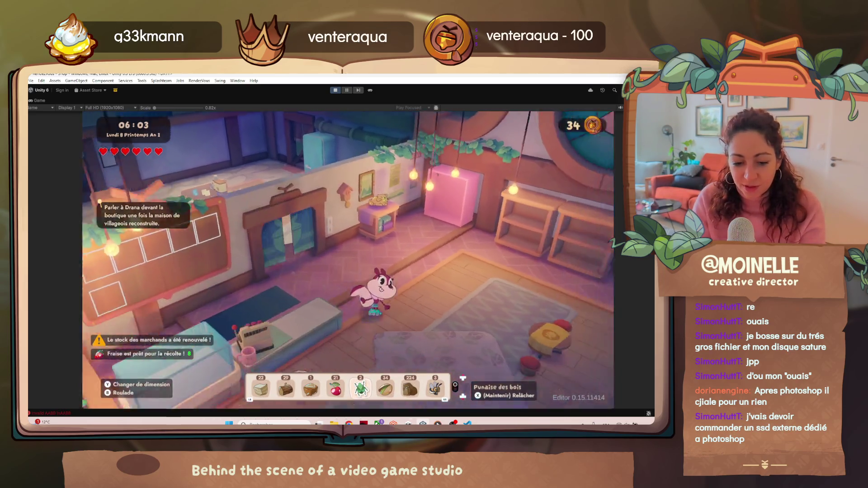
{"action": "key", "text": "w"}
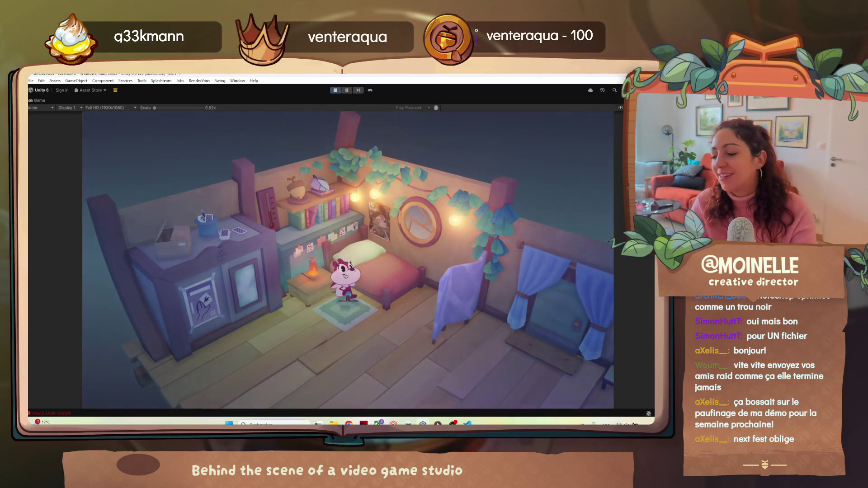
{"action": "key", "text": "e"}
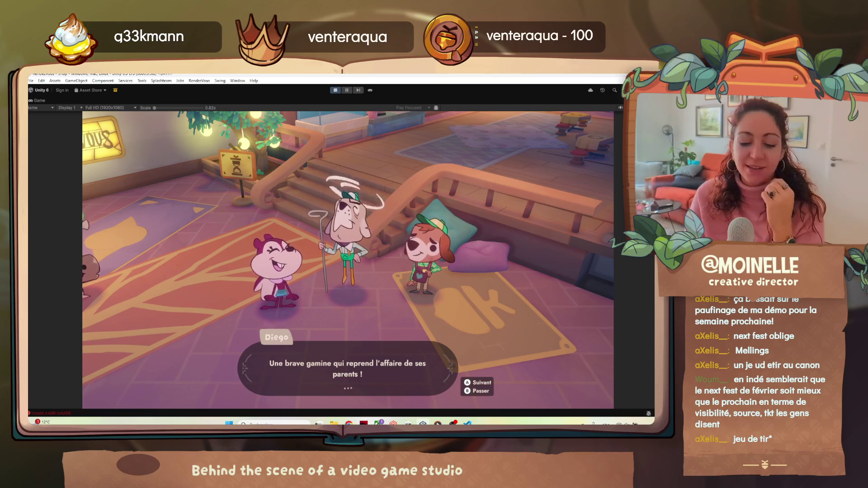
Advance Diego's dialogue to his line saying they should take a lesson from her.
{"action": "key", "text": "space"}
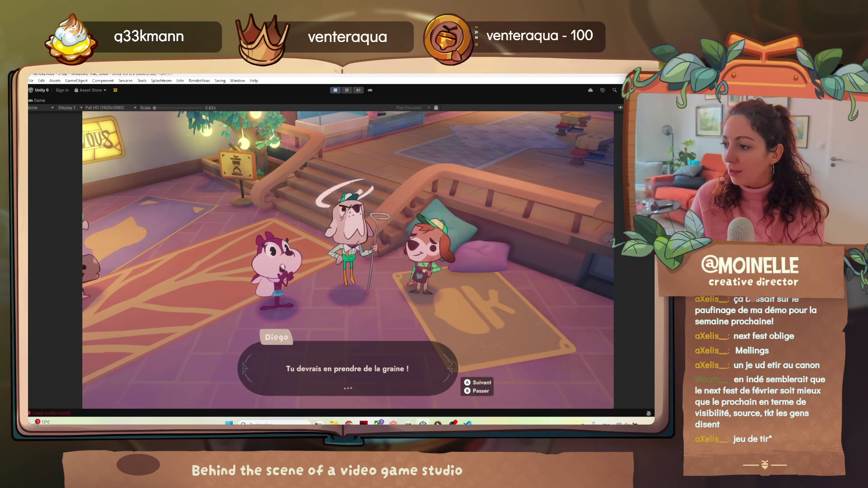
Step the dialogue through Diego's blocked-path and Paco's roots lines to Alva's reply.
{"action": "key", "text": "space"}
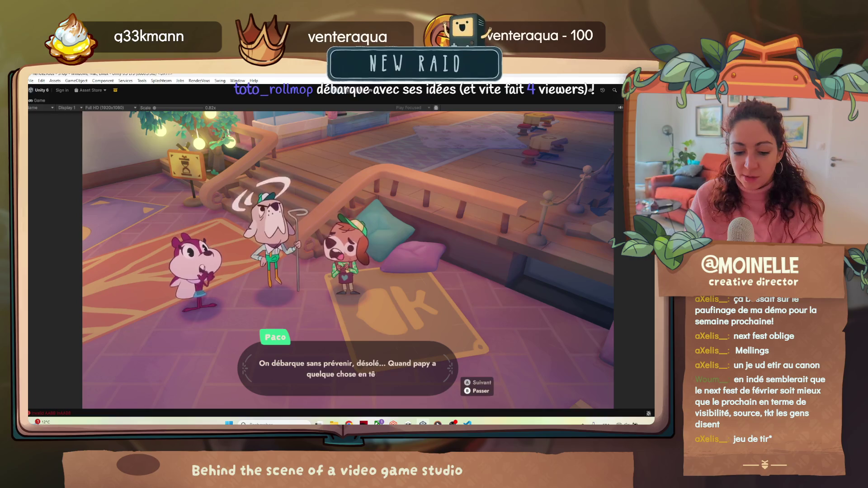
{"action": "key", "text": "space"}
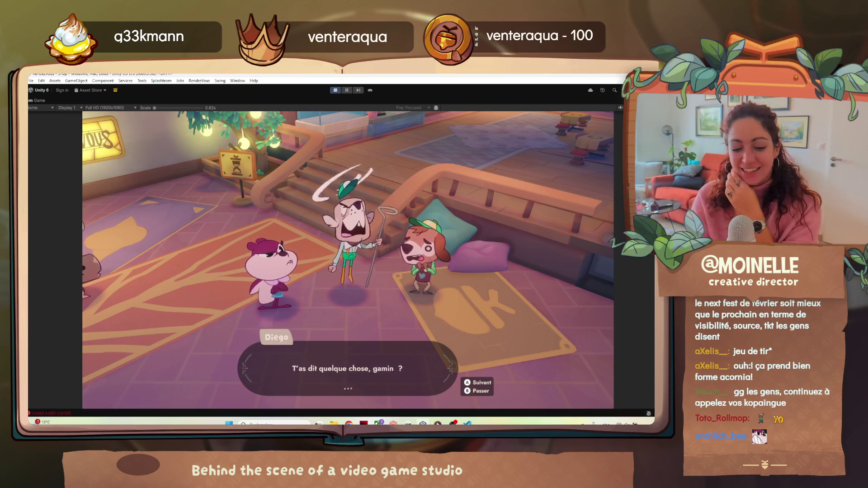
{"action": "key", "text": "space"}
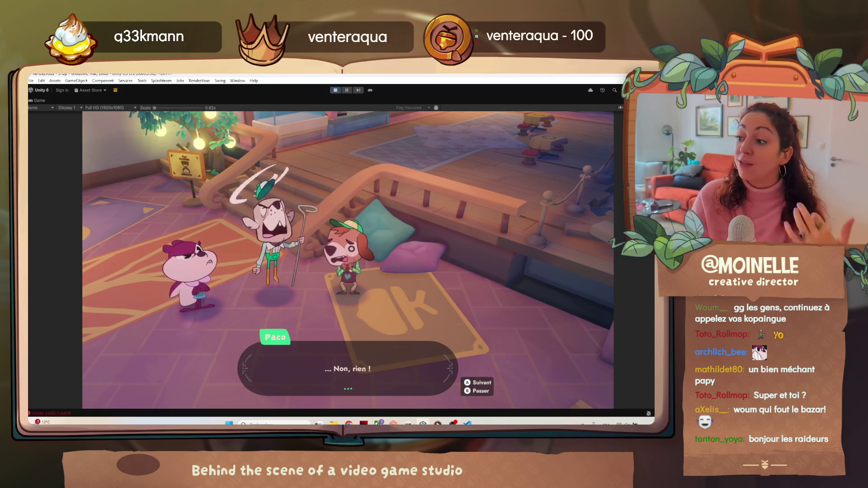
{"action": "key", "text": "space"}
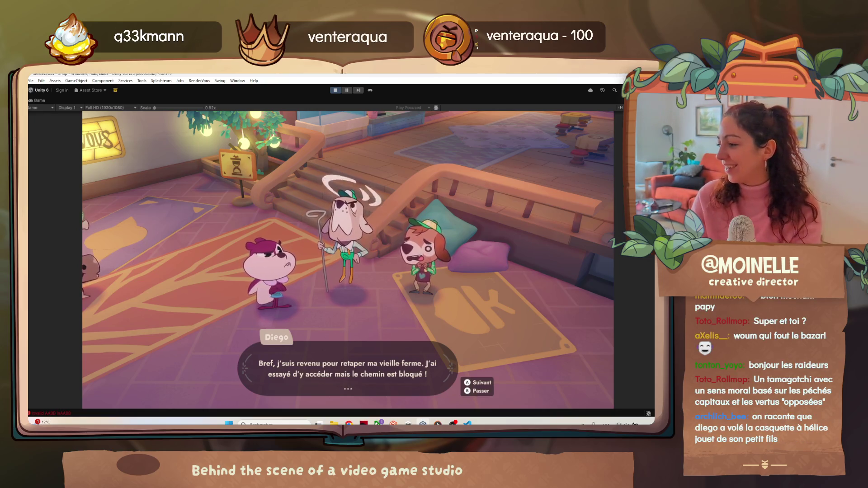
{"action": "key", "text": "space"}
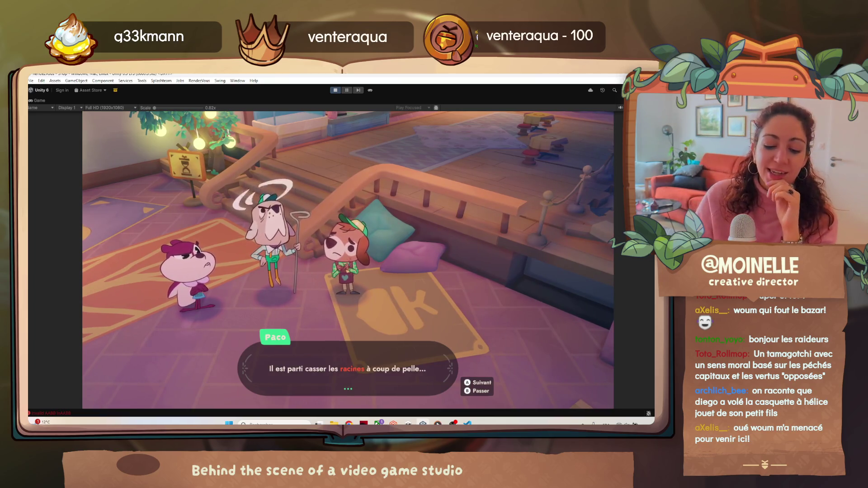
{"action": "key", "text": "space"}
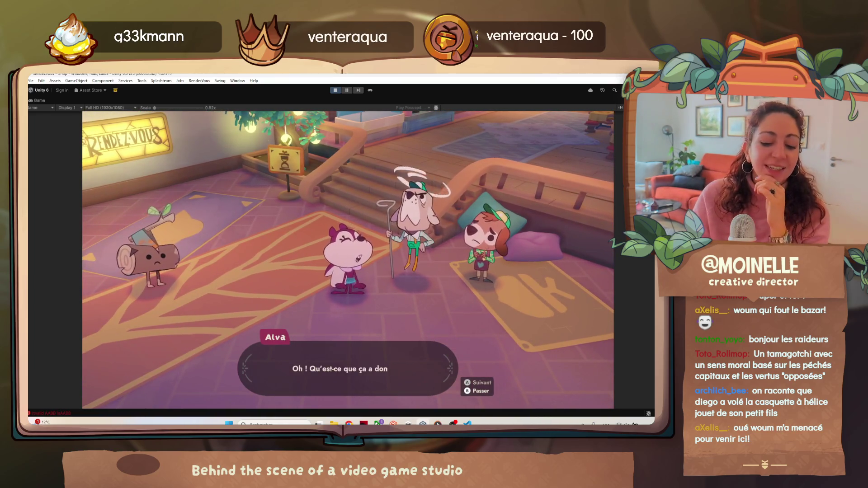
Advance past Paco's missing-shovel reply to Diego's line announcing he's heading outside.
{"action": "key", "text": "space"}
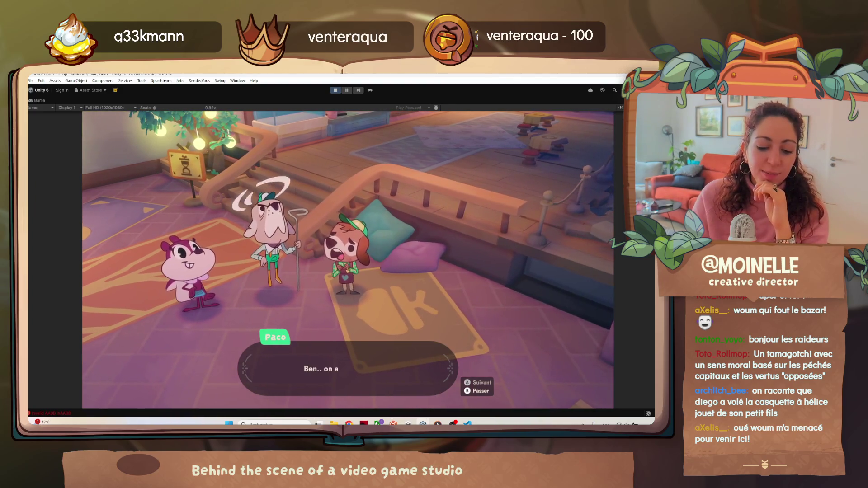
{"action": "key", "text": "space"}
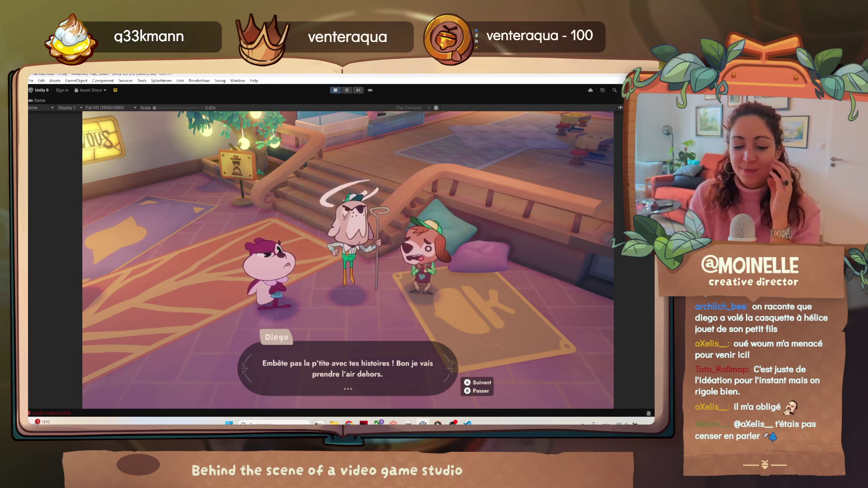
Advance past Diego's exit until the mirror merchant asks whether Diego is remembered.
{"action": "key", "text": "space"}
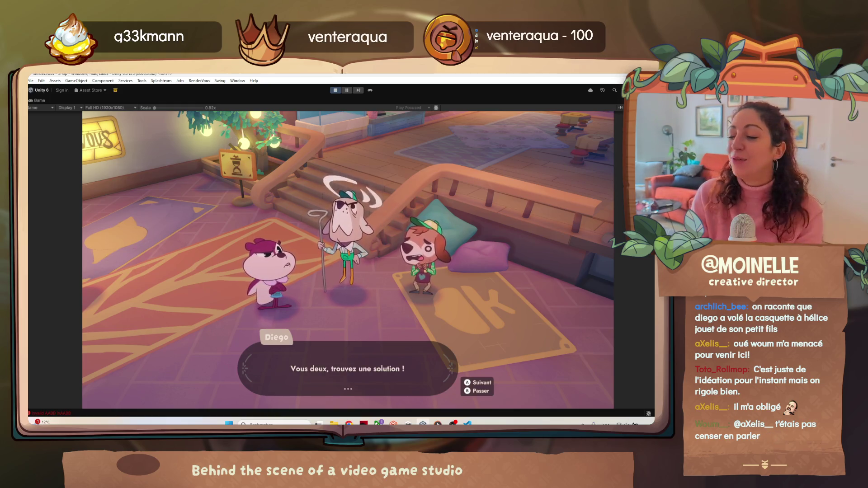
{"action": "key", "text": "space"}
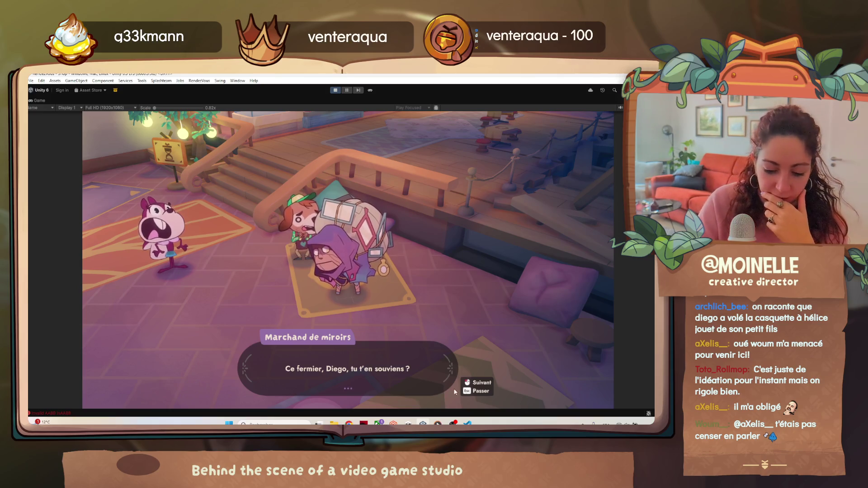
{"action": "key", "text": "alt+Tab"}
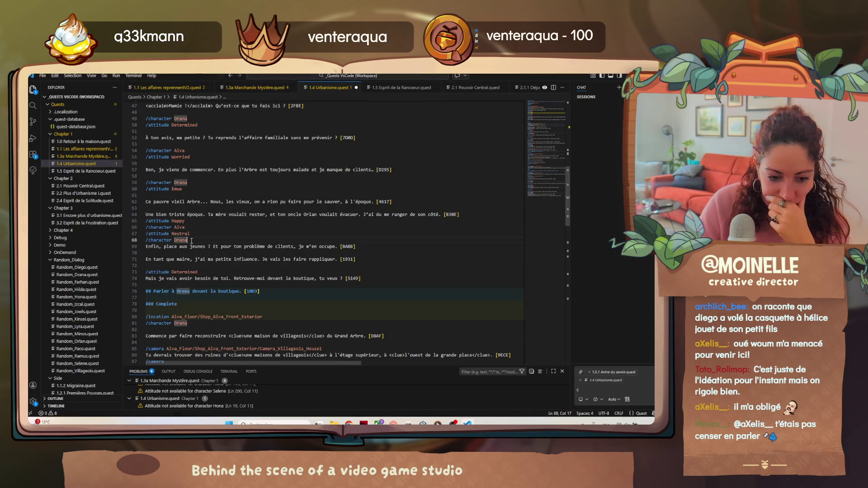
Open 1.5 Esprit de la Rancoeur.quest and place the cursor after the /exit Diego line.
{"action": "scroll", "coordinate": [191, 241], "scroll_direction": "down", "scroll_amount": 2}
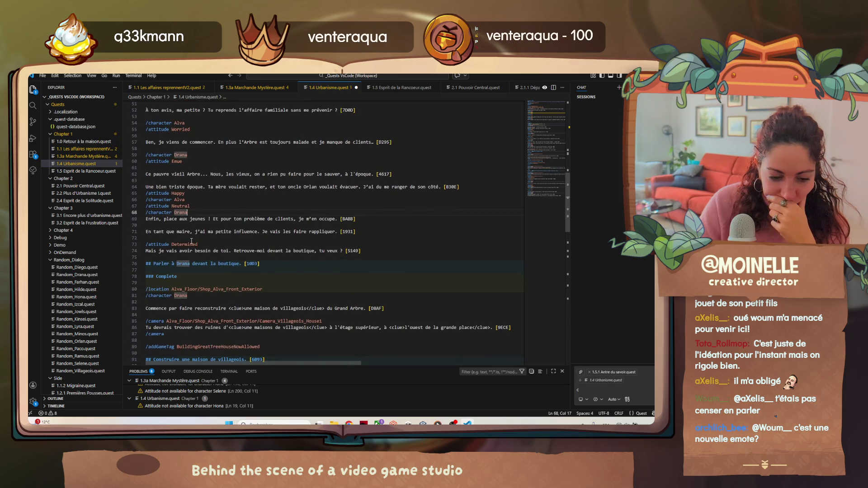
{"action": "left_click", "coordinate": [96, 170]}
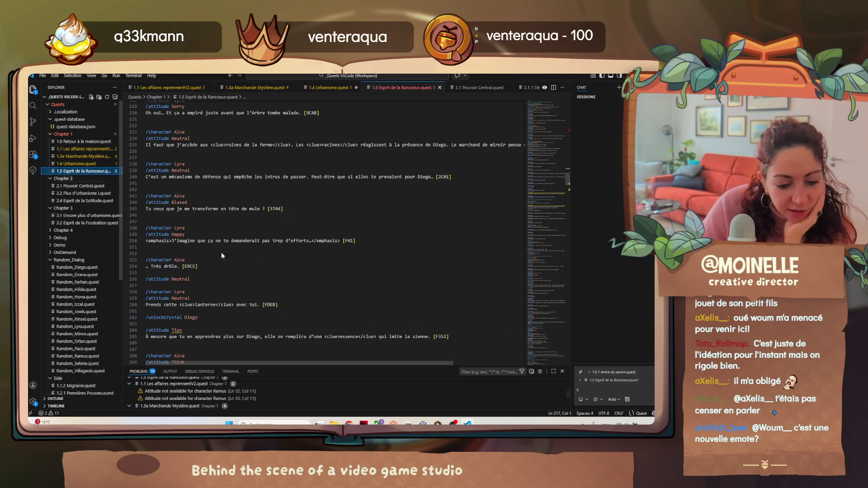
{"action": "scroll", "coordinate": [254, 277], "scroll_direction": "up", "scroll_amount": 20}
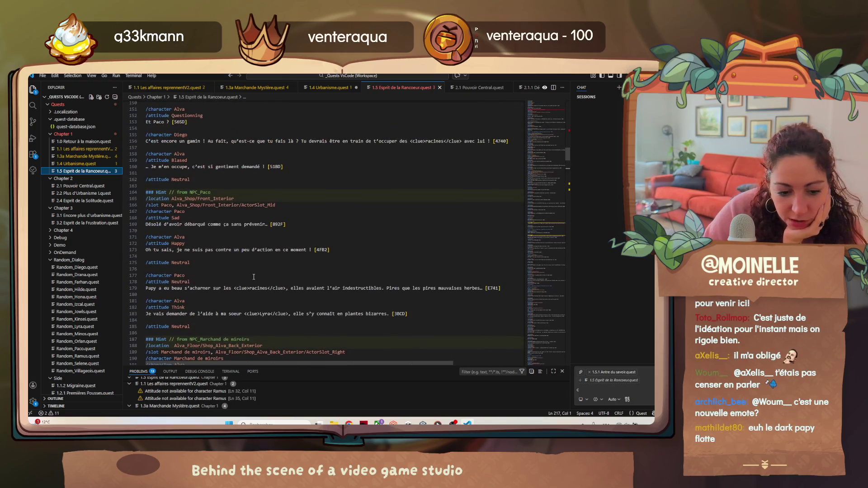
{"action": "scroll", "coordinate": [254, 276], "scroll_direction": "up", "scroll_amount": 1}
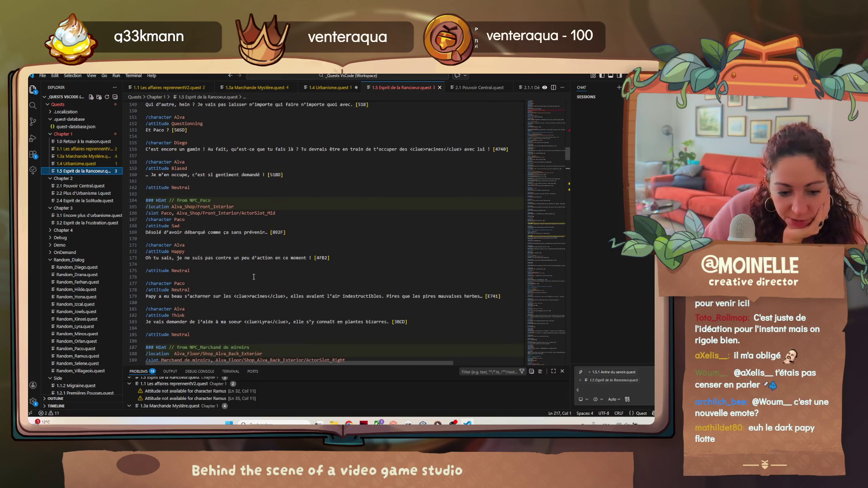
{"action": "scroll", "coordinate": [254, 277], "scroll_direction": "down", "scroll_amount": 6}
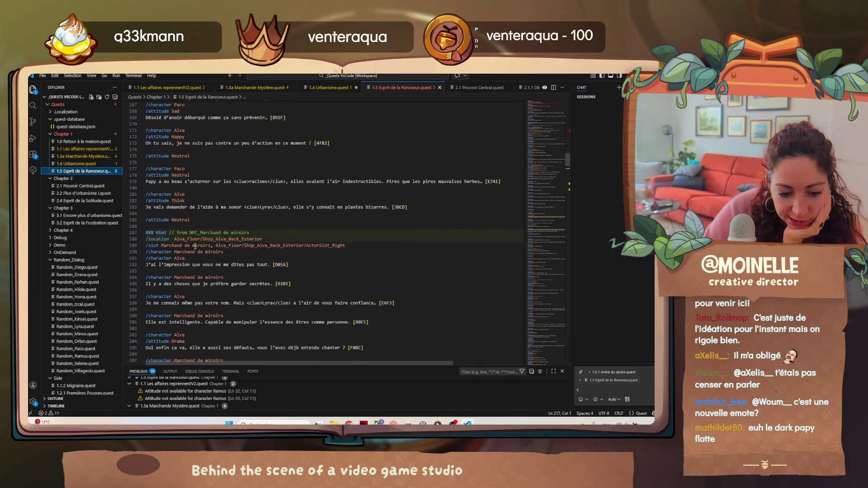
{"action": "scroll", "coordinate": [181, 257], "scroll_direction": "up", "scroll_amount": 2}
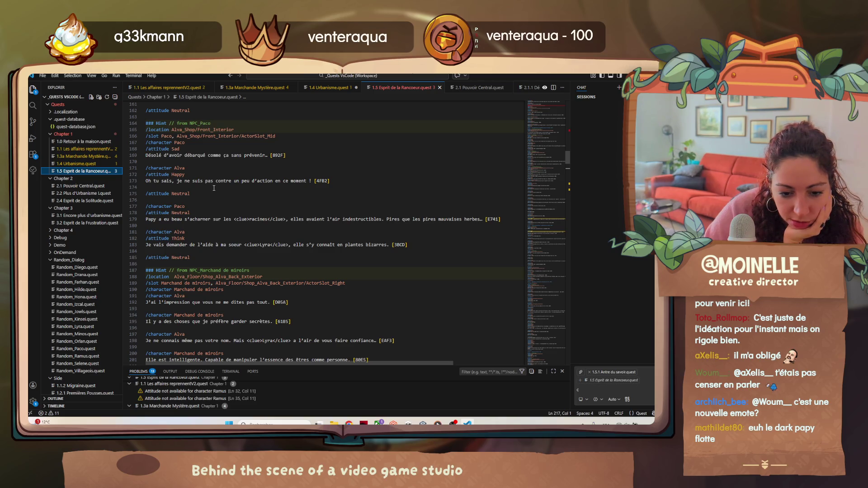
{"action": "scroll", "coordinate": [214, 188], "scroll_direction": "up", "scroll_amount": 6}
{"action": "scroll", "coordinate": [209, 233], "scroll_direction": "up", "scroll_amount": 10}
{"action": "scroll", "coordinate": [209, 232], "scroll_direction": "up", "scroll_amount": 3}
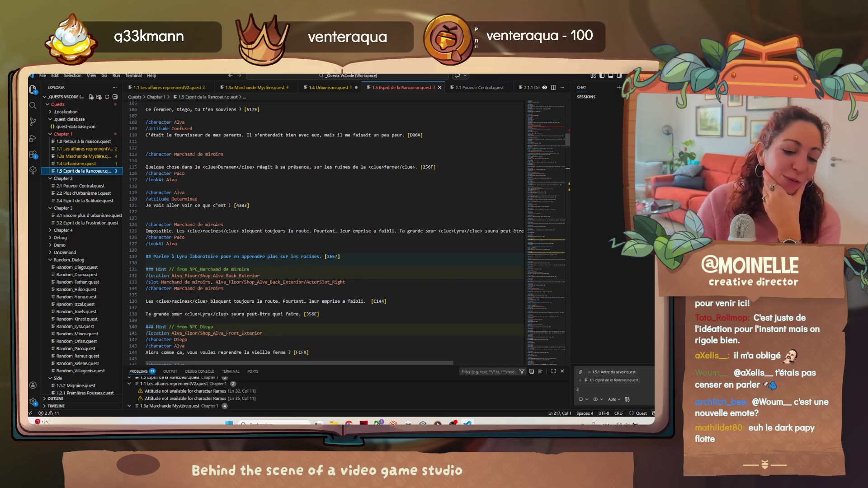
{"action": "scroll", "coordinate": [215, 228], "scroll_direction": "up", "scroll_amount": 2}
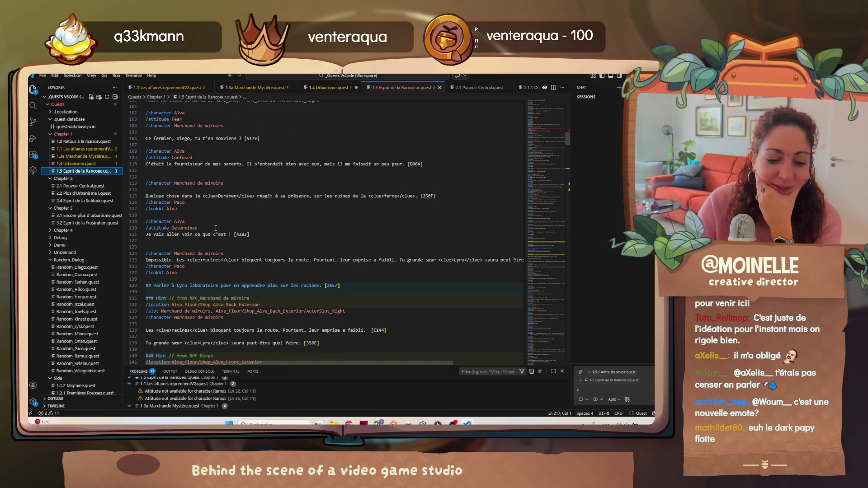
{"action": "scroll", "coordinate": [216, 228], "scroll_direction": "up", "scroll_amount": 2}
{"action": "scroll", "coordinate": [216, 229], "scroll_direction": "up", "scroll_amount": 6}
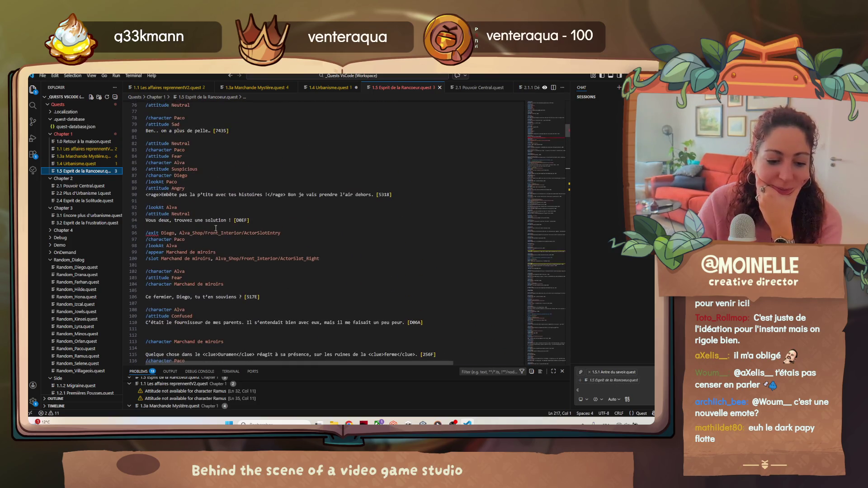
{"action": "left_click", "coordinate": [292, 232]}
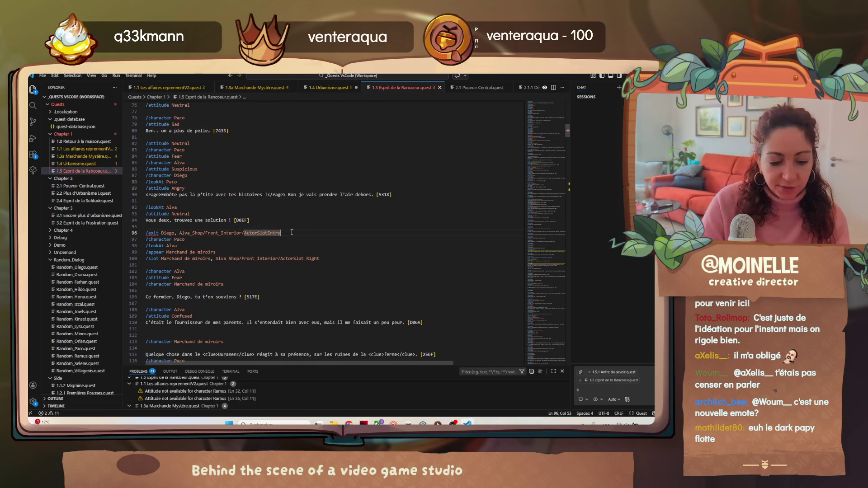
Start a new line below Diego's exit reading '/move Paco, al'.
{"action": "key", "text": "Return"}
{"action": "key", "text": "Caps_Lock"}
{"action": "type", "text": "/move"}
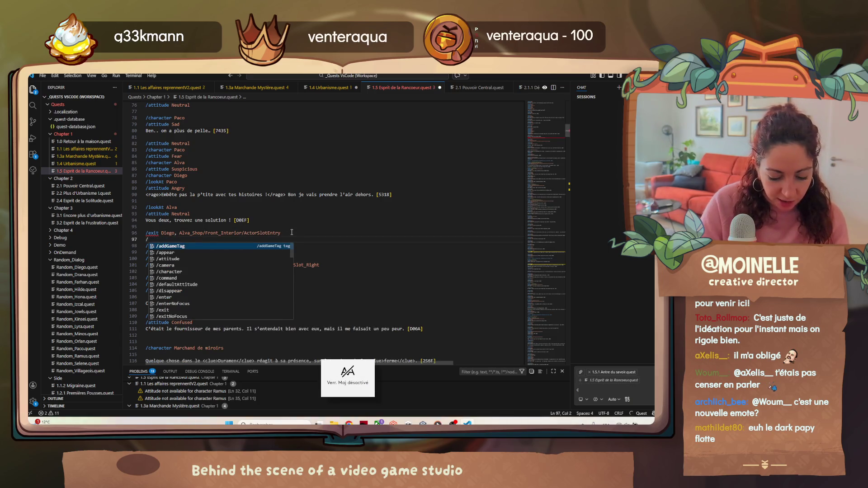
{"action": "key", "text": "Escape"}
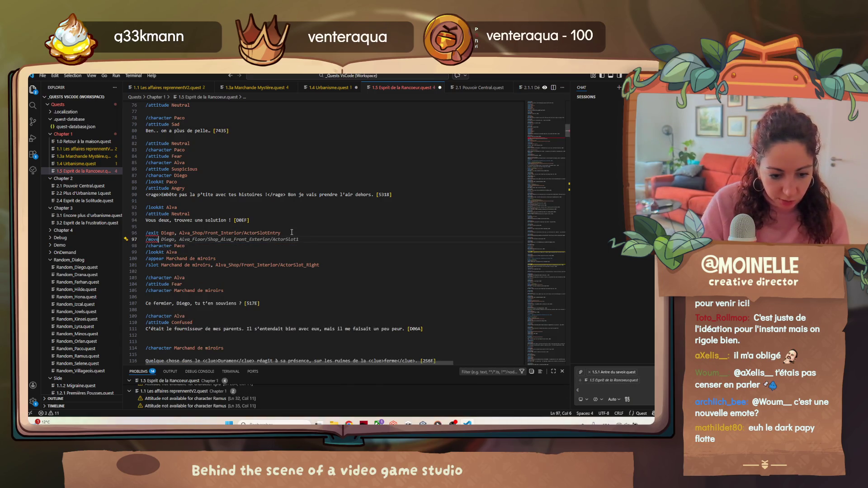
{"action": "type", "text": "PacPaco"}
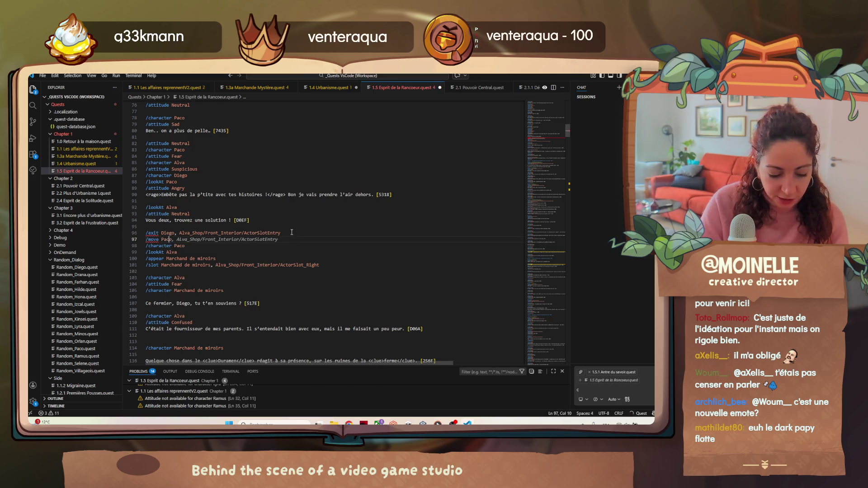
{"action": "type", "text": ", al"}
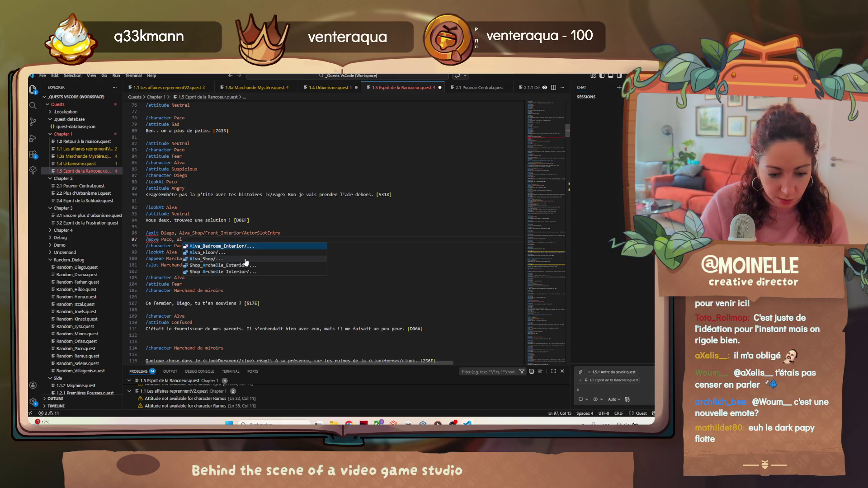
Complete Paco's destination as Alva_Shop/Front_Interior/ActorSlot.01 and check line 97's overload error.
{"action": "left_click", "coordinate": [244, 259]}
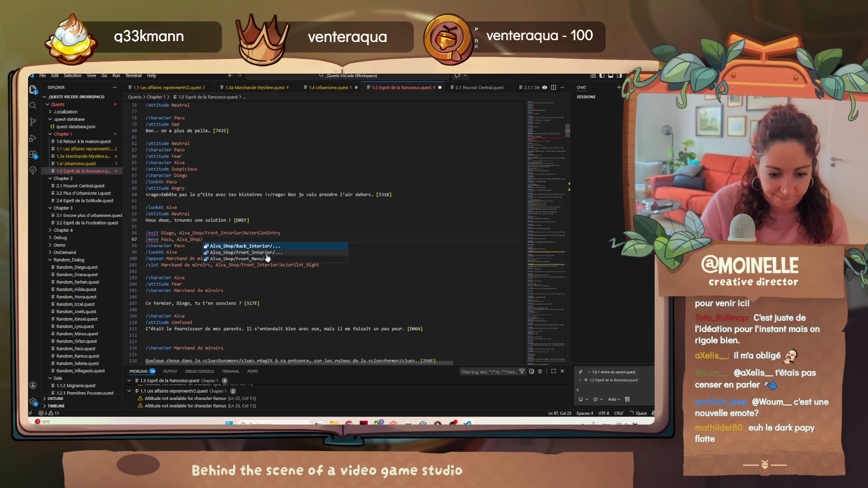
{"action": "left_click", "coordinate": [267, 253]}
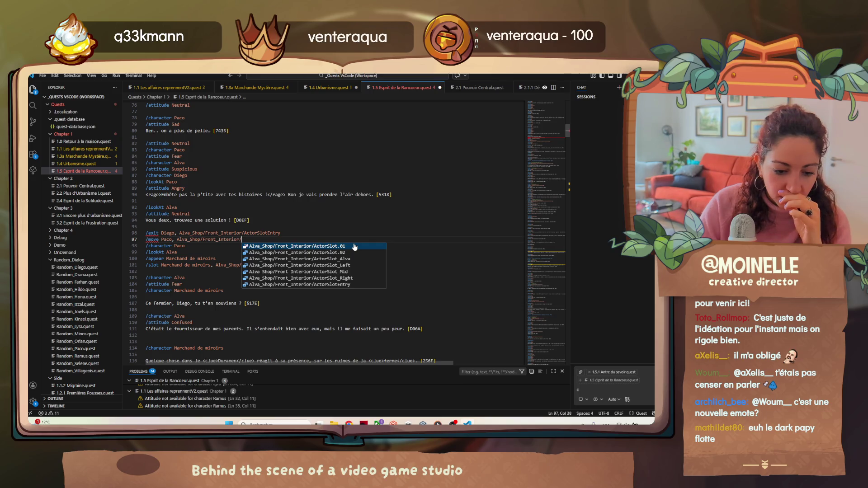
{"action": "left_click", "coordinate": [354, 246]}
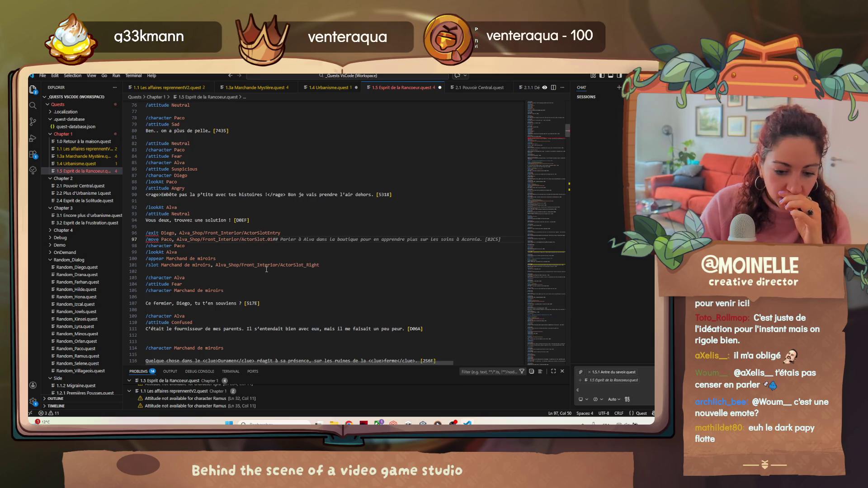
{"action": "type", "text": ","}
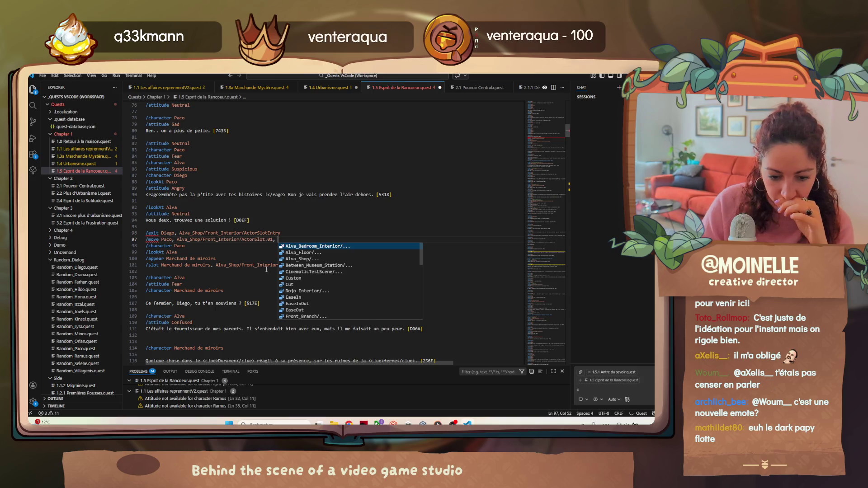
{"action": "key", "text": "ctrl+z"}
{"action": "key", "text": "ctrl+z"}
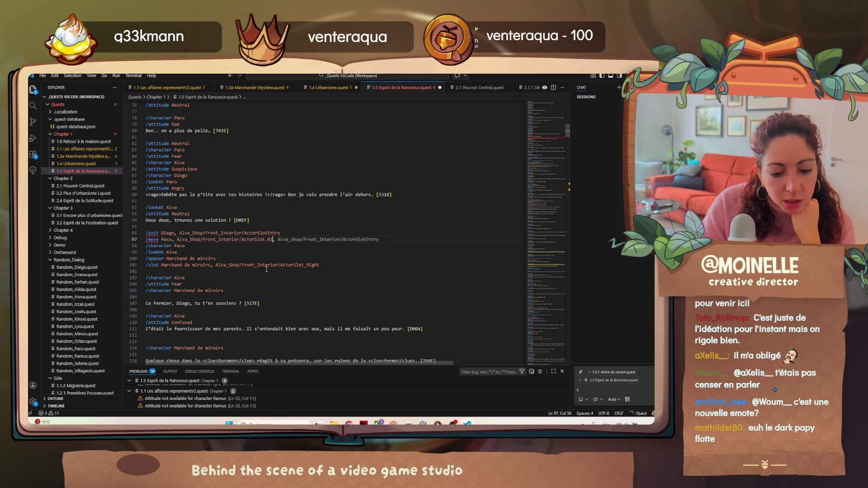
{"action": "left_click", "coordinate": [159, 240]}
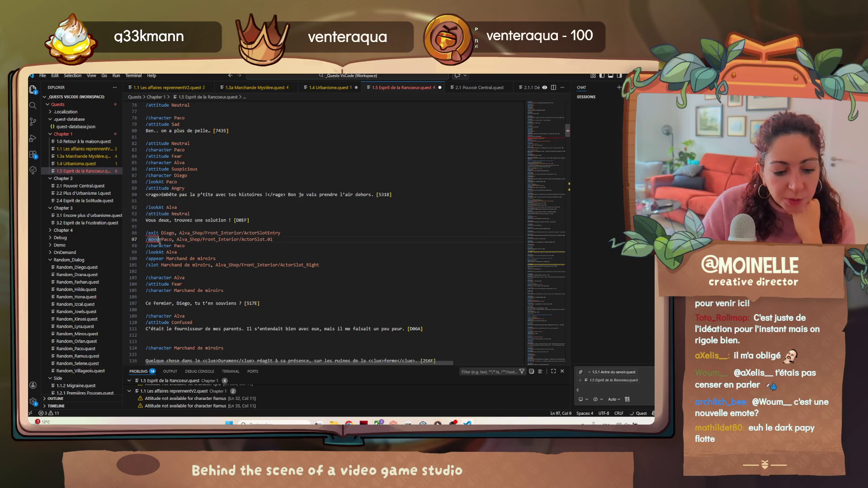
{"action": "mouse_move", "coordinate": [149, 239]}
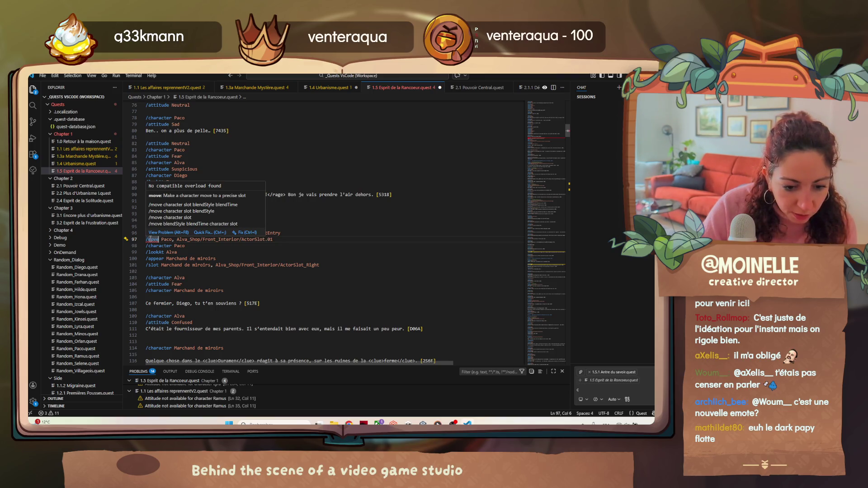
Append EaseInOut easing with a 0.5 blend time to Paco's move on line 97.
{"action": "left_click", "coordinate": [285, 242]}
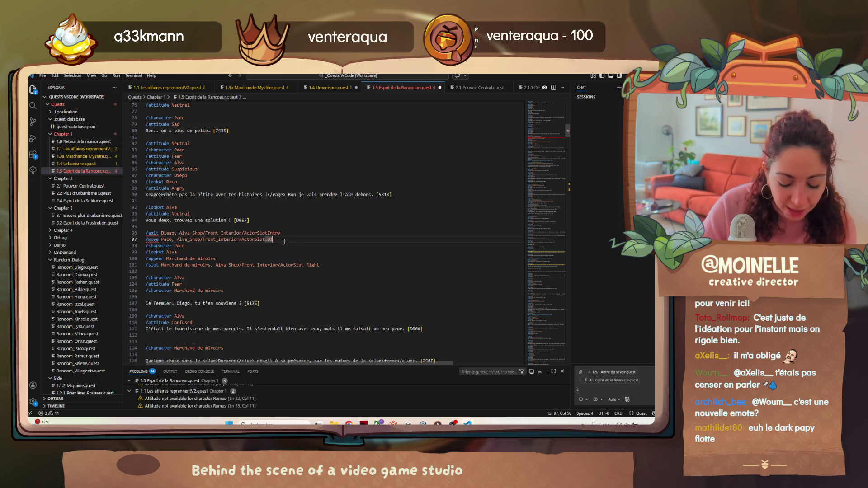
{"action": "type", "text": ", "}
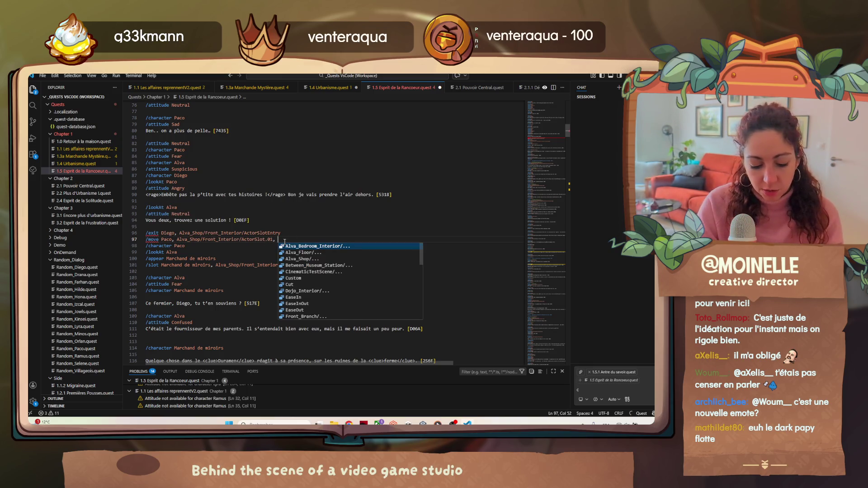
{"action": "type", "text": "cu"}
{"action": "key", "text": "BackSpace"}
{"action": "key", "text": "BackSpace"}
{"action": "type", "text": "ea"}
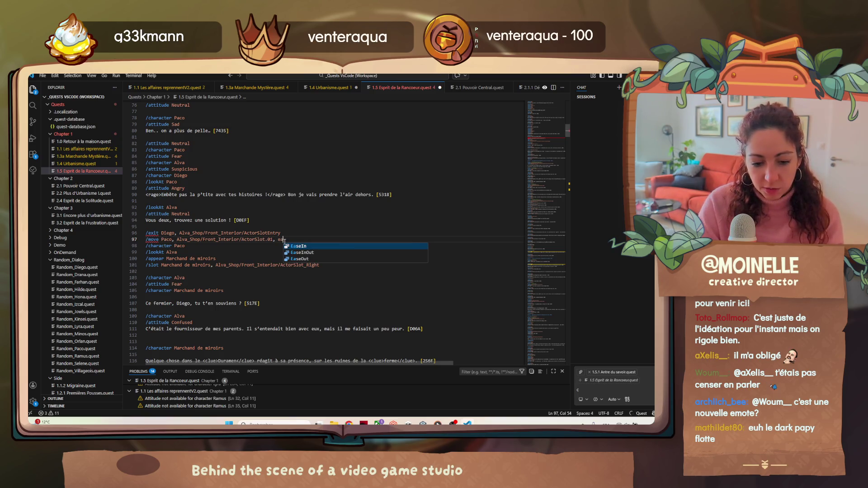
{"action": "key", "text": "Down"}
{"action": "key", "text": "Return"}
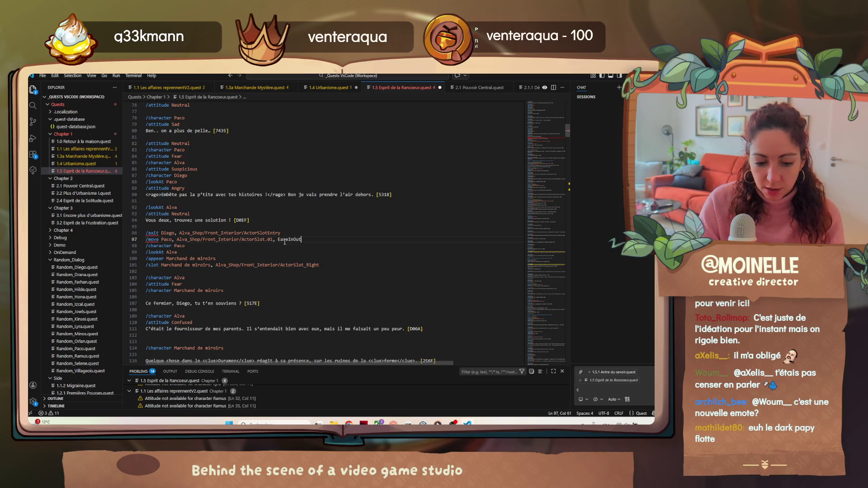
{"action": "type", "text": ", "}
{"action": "type", "text": "0.5"}
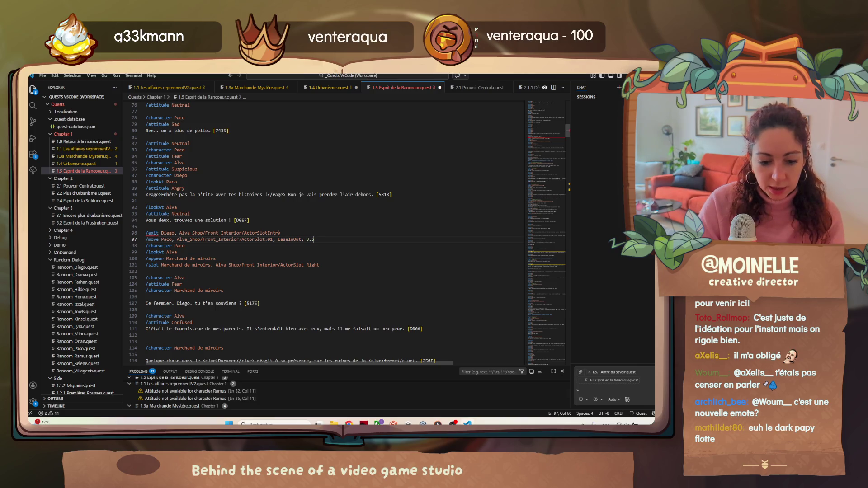
Give Diego's exit on line 96 EaseInOut, 0.5, then restore down VS Code to show Unity.
{"action": "left_click", "coordinate": [279, 232]}
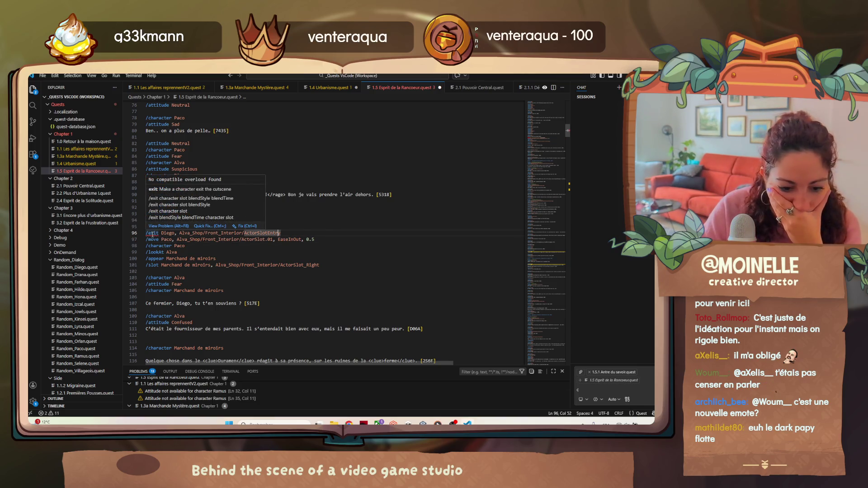
{"action": "type", "text": ","}
{"action": "key", "text": "ctrl+space"}
{"action": "type", "text": "ea"}
{"action": "key", "text": "Down"}
{"action": "key", "text": "Tab"}
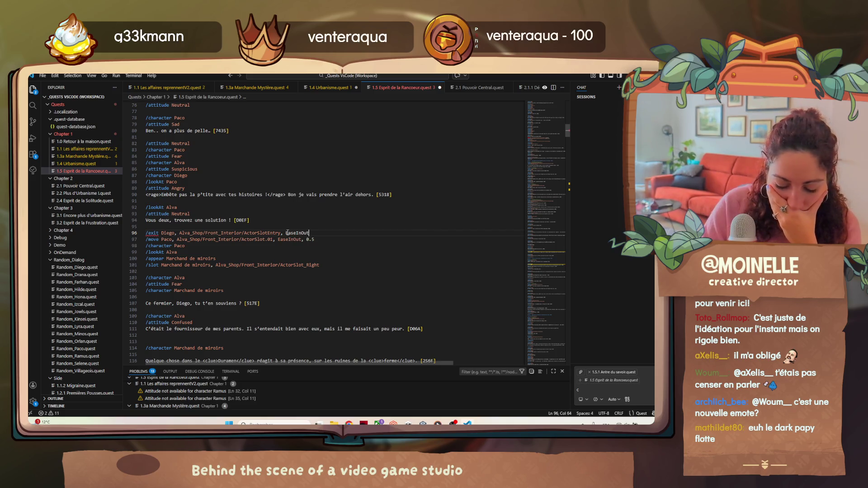
{"action": "type", "text": ", 0."}
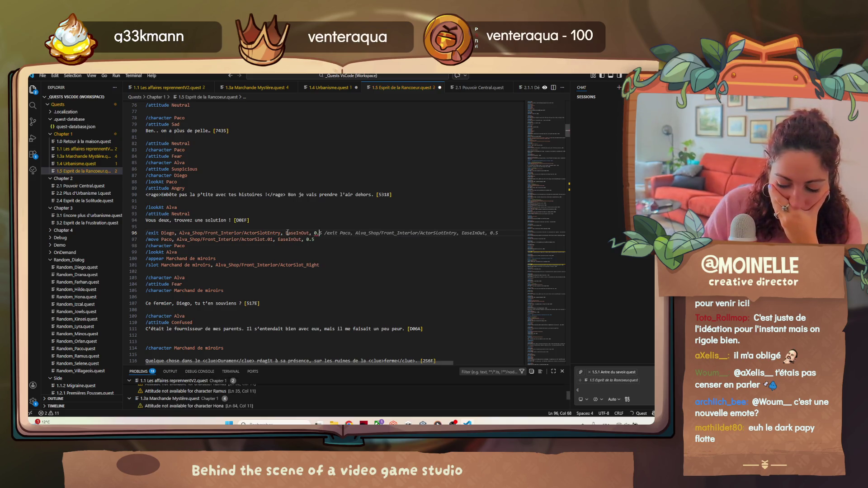
{"action": "type", "text": ".5"}
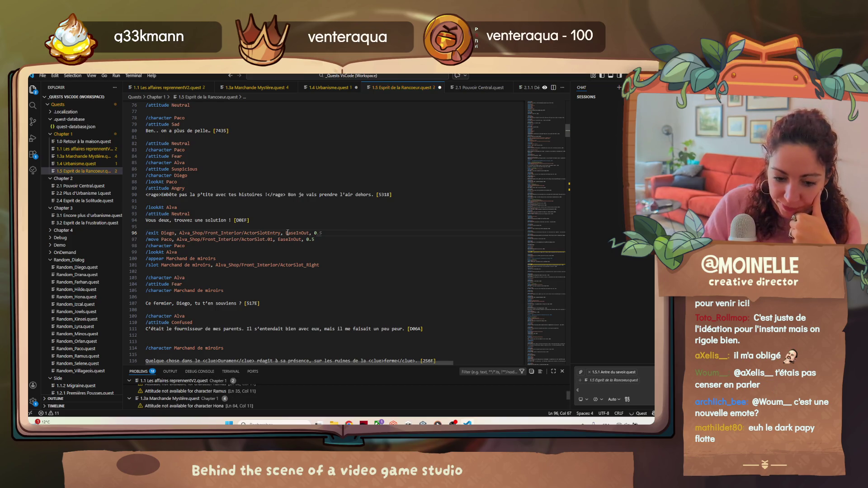
{"action": "left_click", "coordinate": [341, 259]}
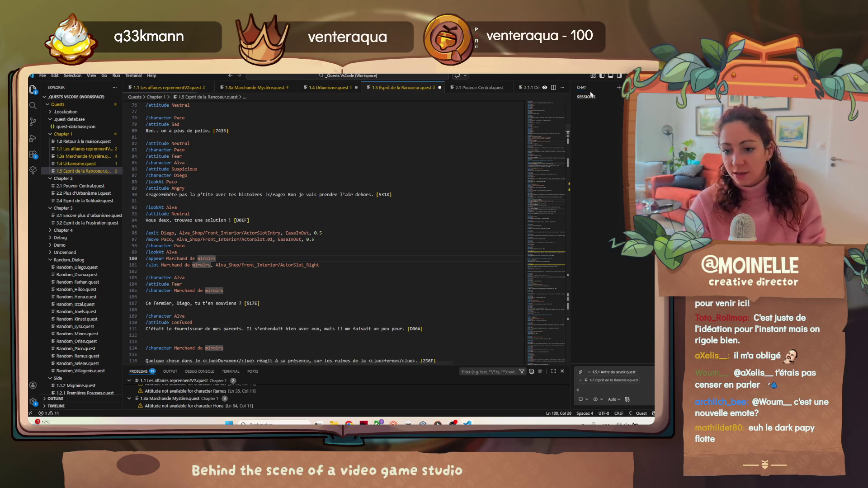
{"action": "key", "text": "super+Down"}
{"action": "key", "text": "super+Down"}
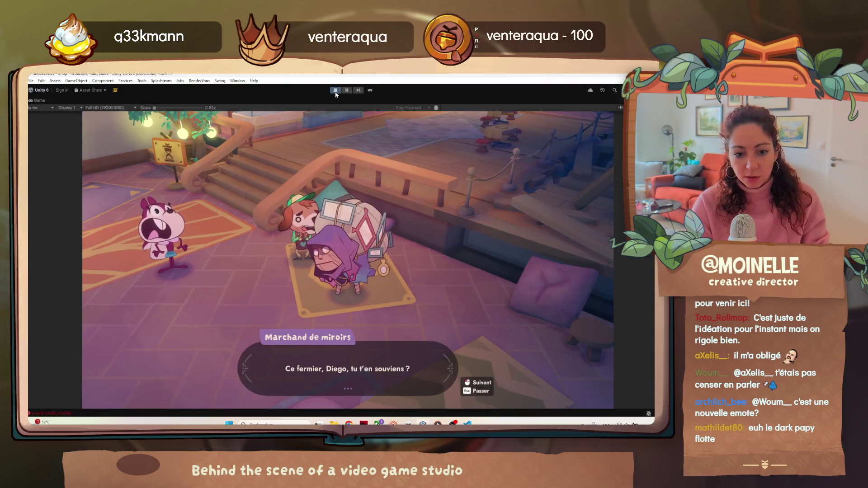
Exit play mode to end the current playtest.
{"action": "left_click", "coordinate": [337, 92]}
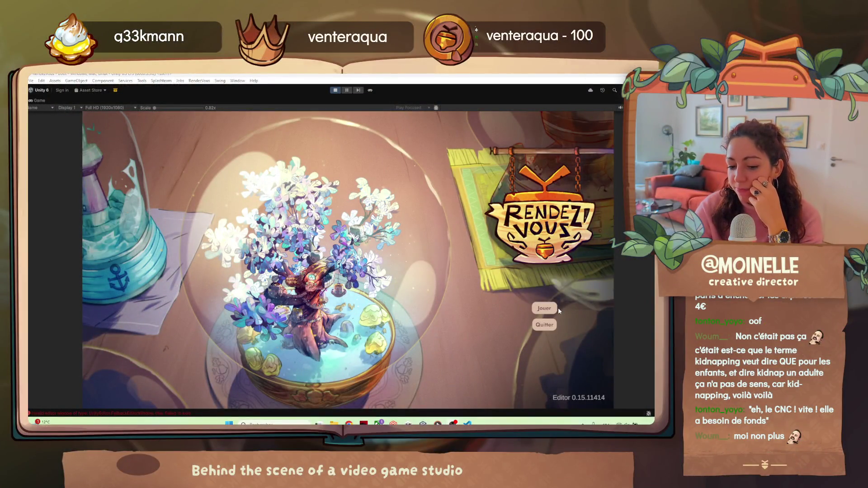
Start the game with Jouer, load Profile 2, and advance Alva's shop dialogue.
{"action": "left_click", "coordinate": [544, 309]}
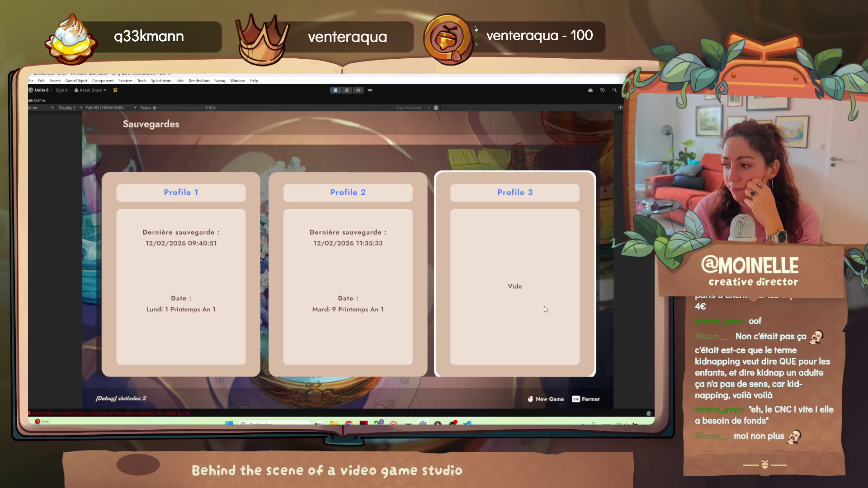
{"action": "left_click", "coordinate": [381, 289]}
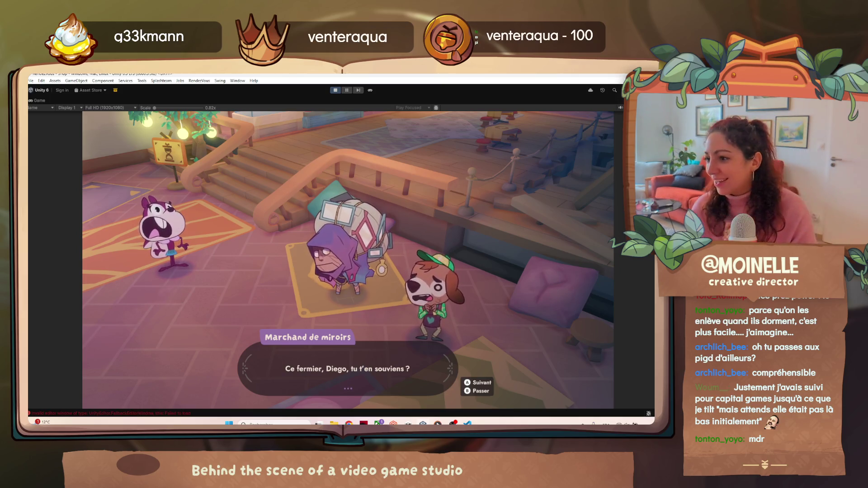
{"action": "key", "text": "space"}
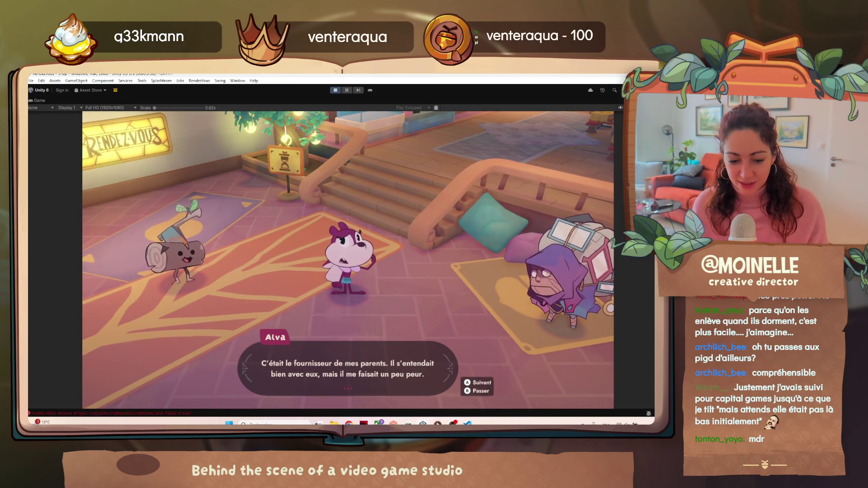
Advance the merchant's replies about the roots blocking the road and Lyra's help.
{"action": "key", "text": "space"}
{"action": "key", "text": "space"}
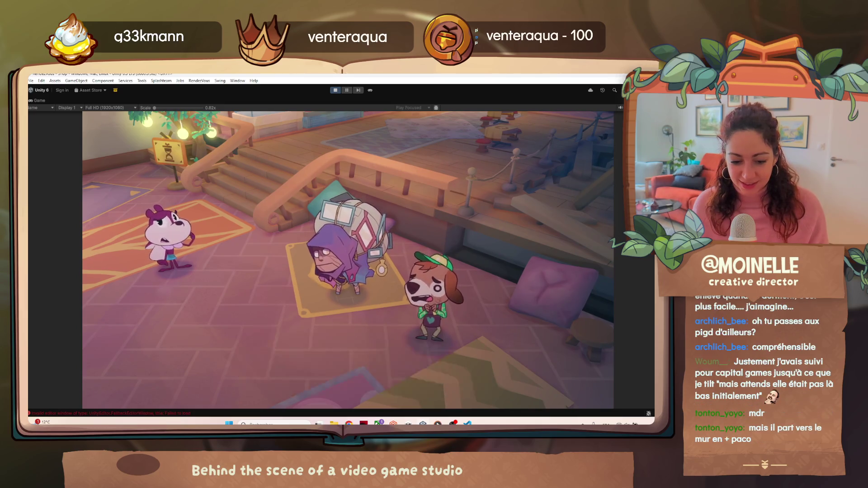
{"action": "key", "text": "space"}
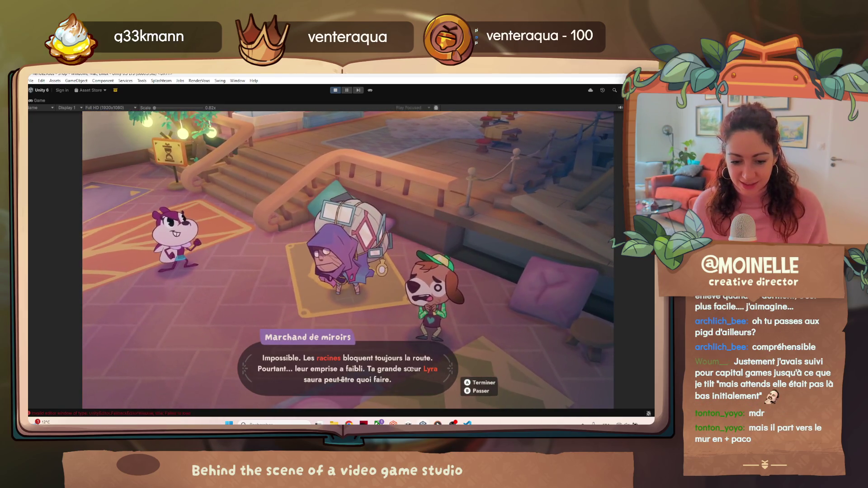
{"action": "key", "text": "space"}
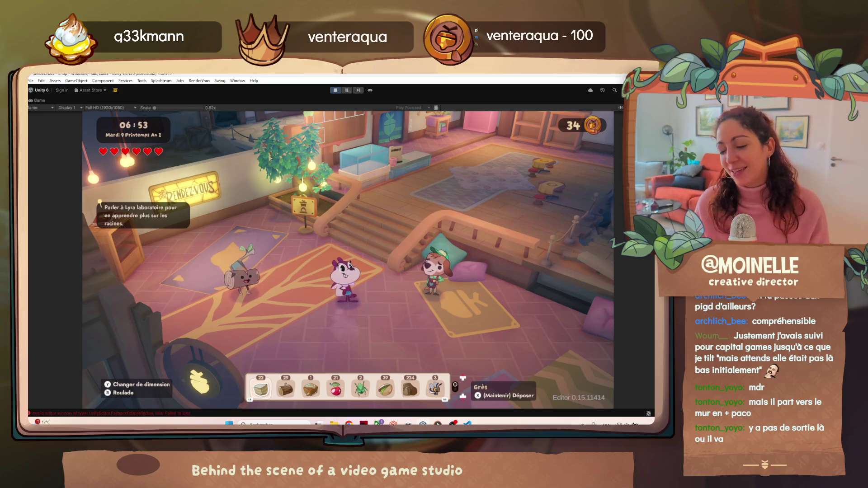
Walk the squirrel past the dog, across the hall and rug, and down the stairs.
{"action": "key", "text": "Right"}
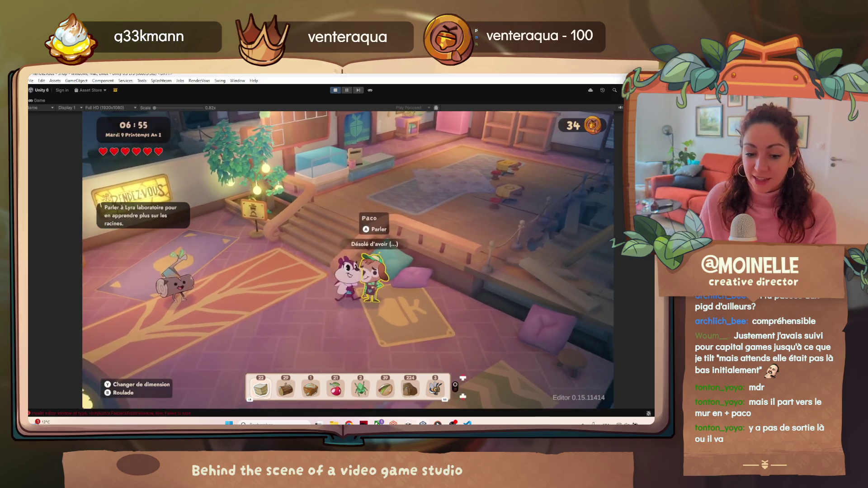
{"action": "key", "text": "Up"}
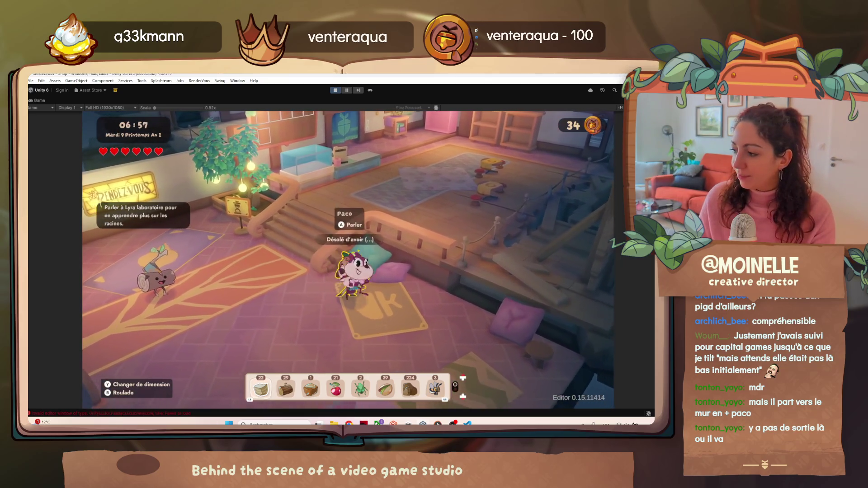
{"action": "key", "text": "Down"}
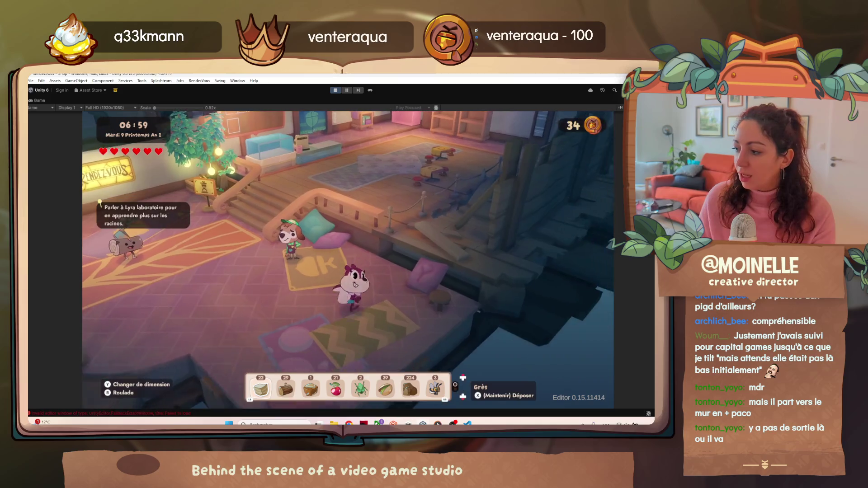
{"action": "key", "text": "Left"}
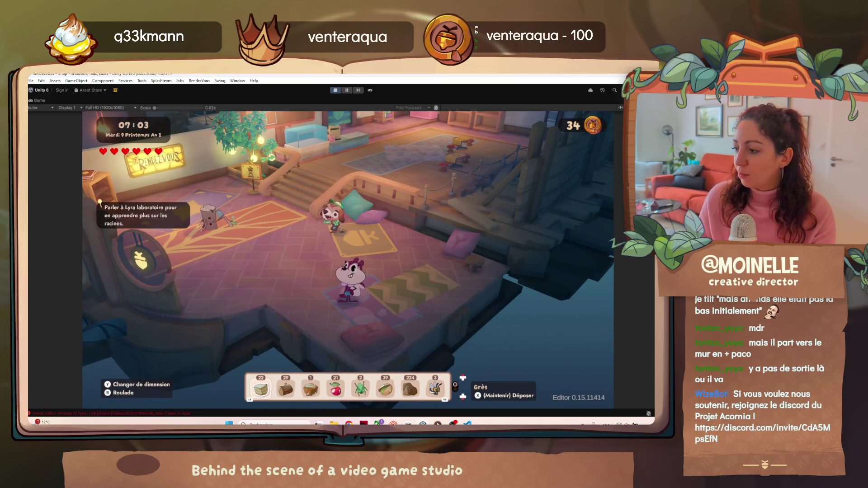
{"action": "key", "text": "Left"}
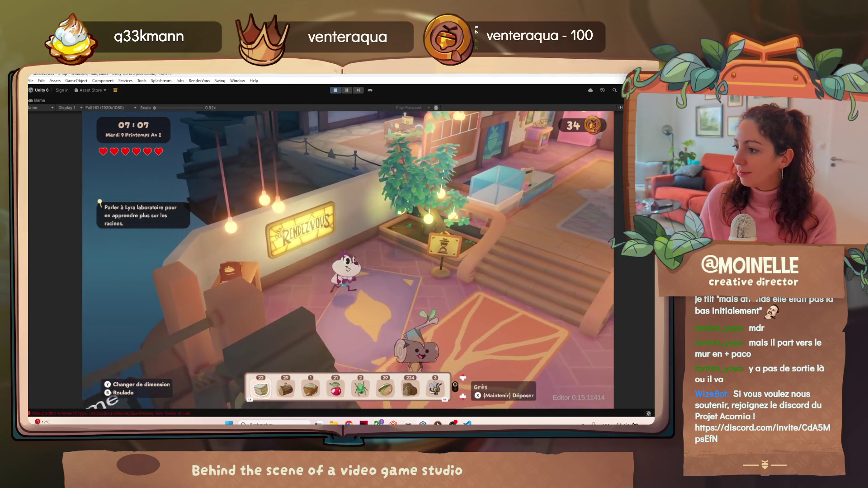
{"action": "key", "text": "Down"}
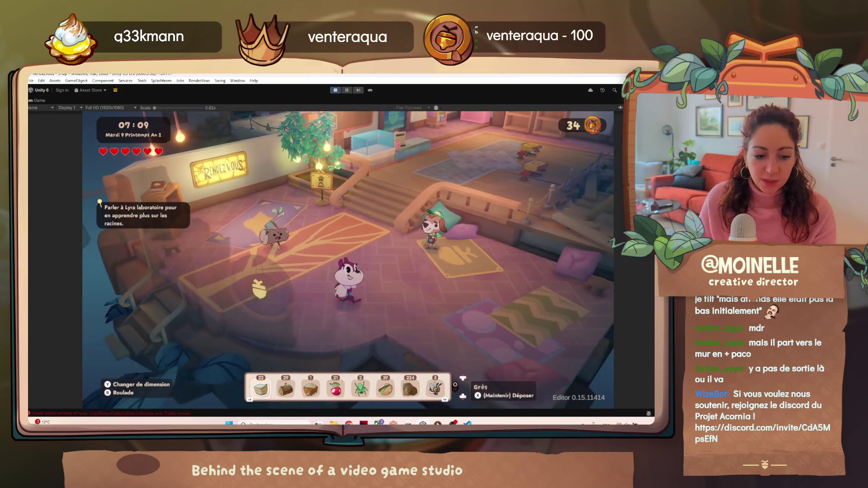
{"action": "key", "text": "Left"}
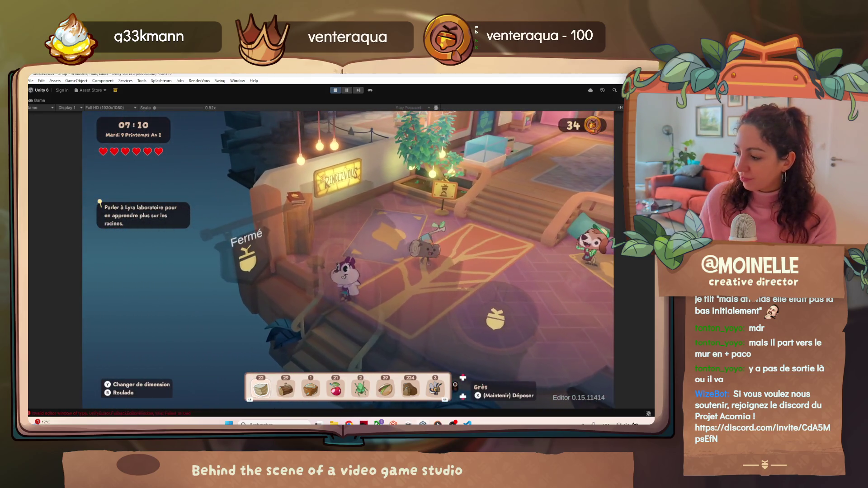
{"action": "key", "text": "Down"}
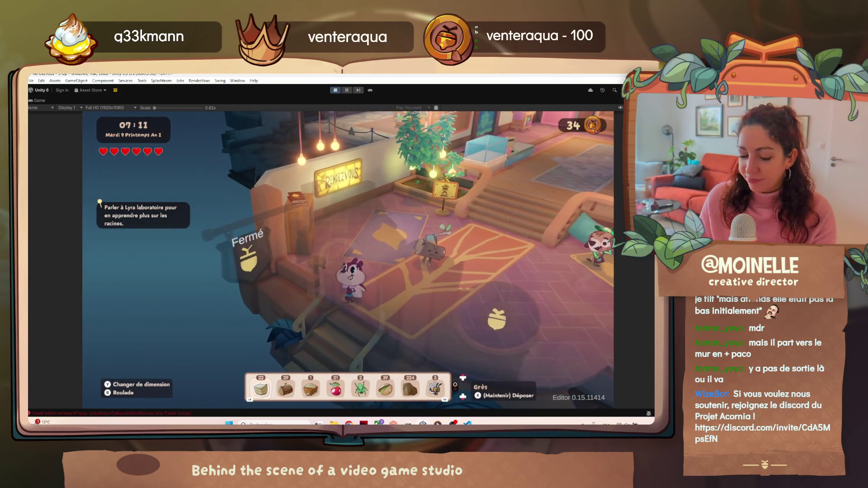
Harvest seven pistachios from the bush and head out to the red character on the plaza.
{"action": "key", "text": "Down"}
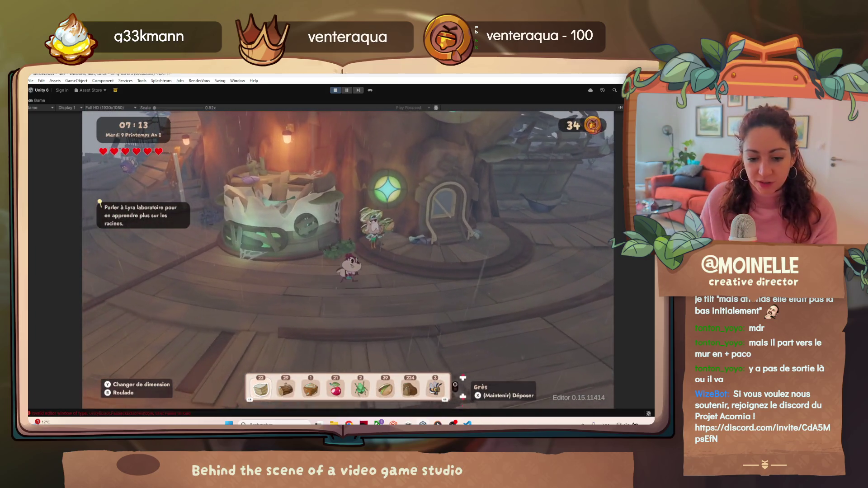
{"action": "key", "text": "Up"}
{"action": "key", "text": "e"}
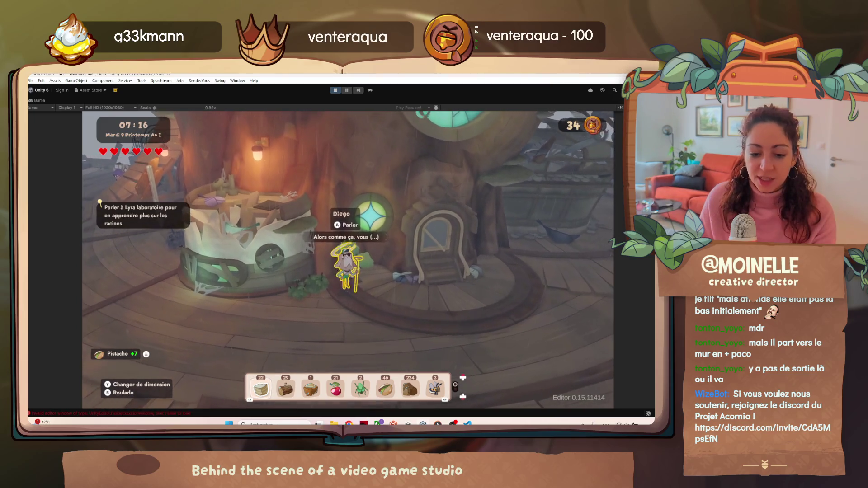
{"action": "key", "text": "Right"}
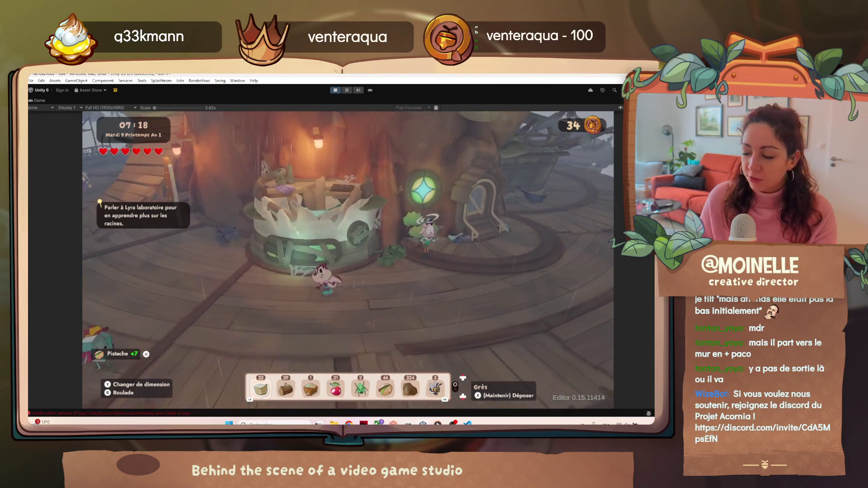
{"action": "key", "text": "Right"}
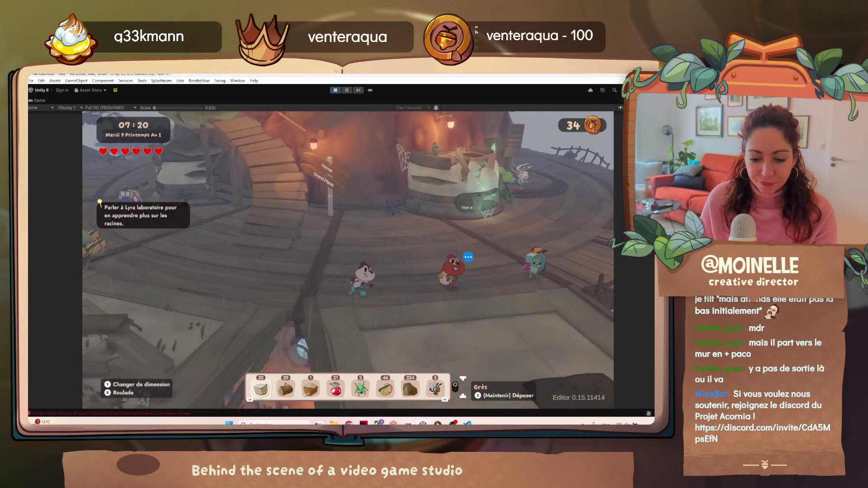
Talk to Orlan until he asks to see 20 home-grown plants.
{"action": "key", "text": "e"}
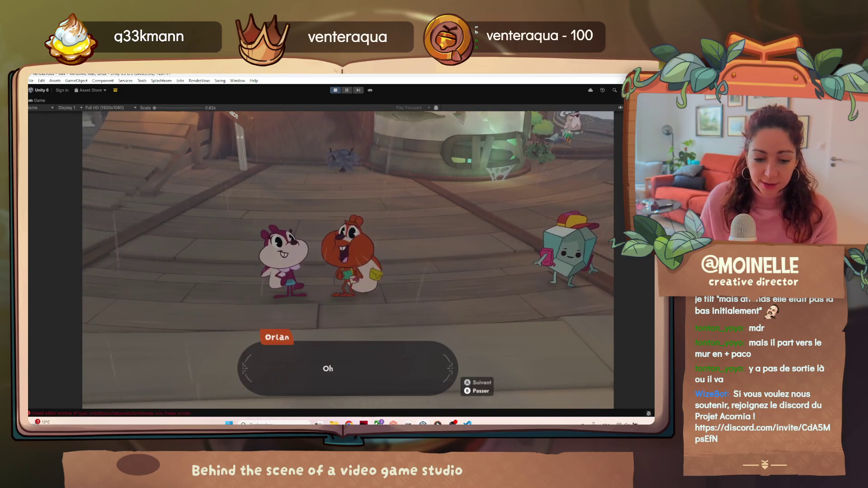
{"action": "key", "text": "e"}
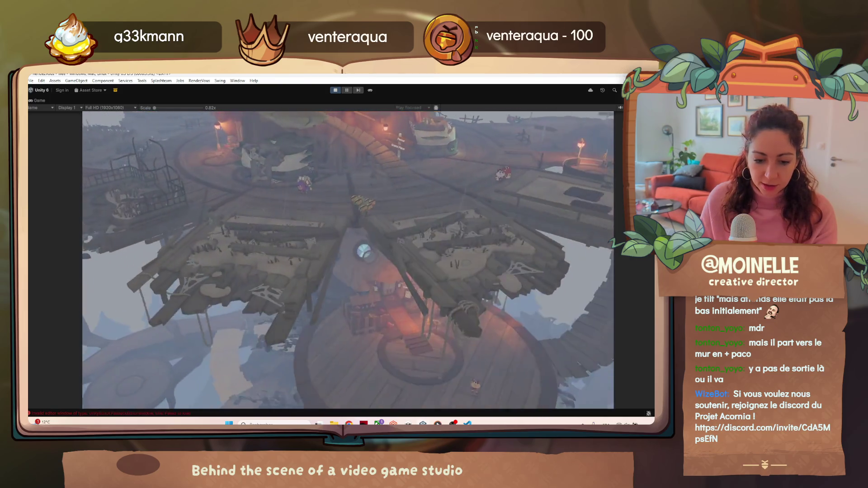
{"action": "key", "text": "e"}
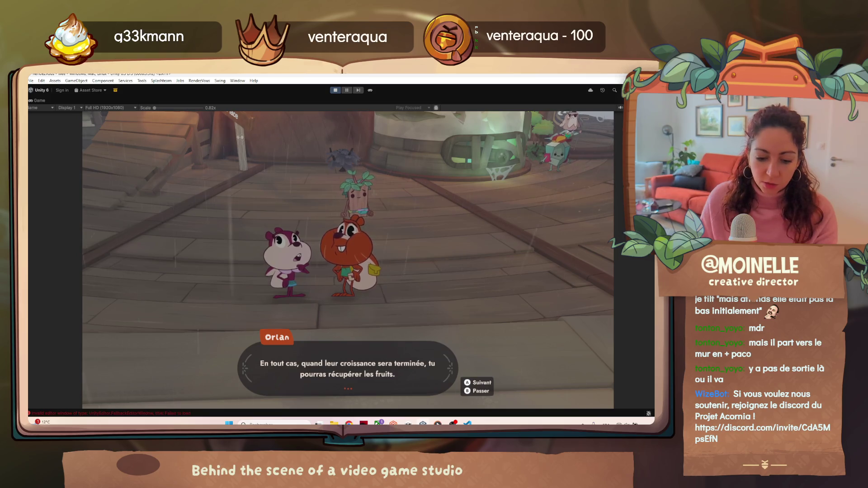
{"action": "key", "text": "space"}
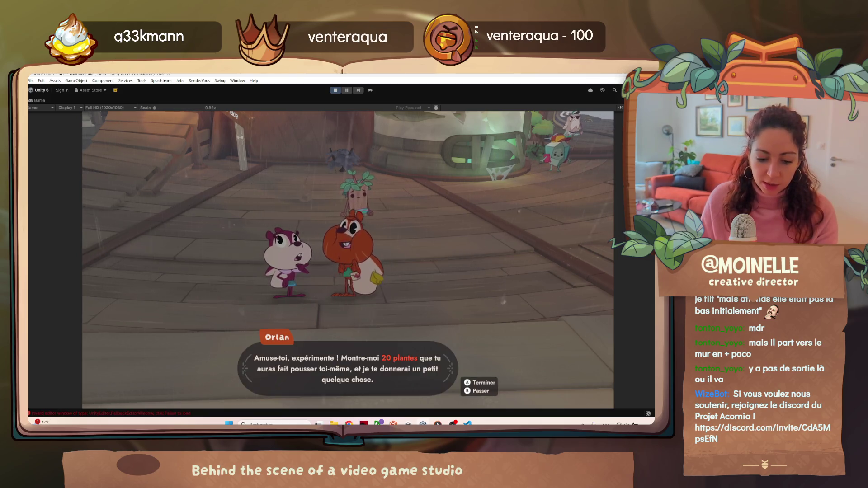
{"action": "key", "text": "space"}
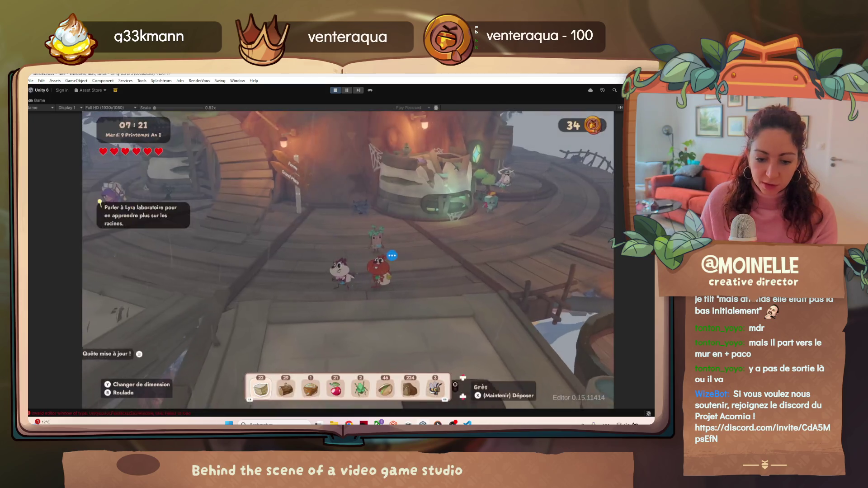
Walk the squirrel to the Boutique door, enter the shop, then stop the playtest.
{"action": "key", "text": "w"}
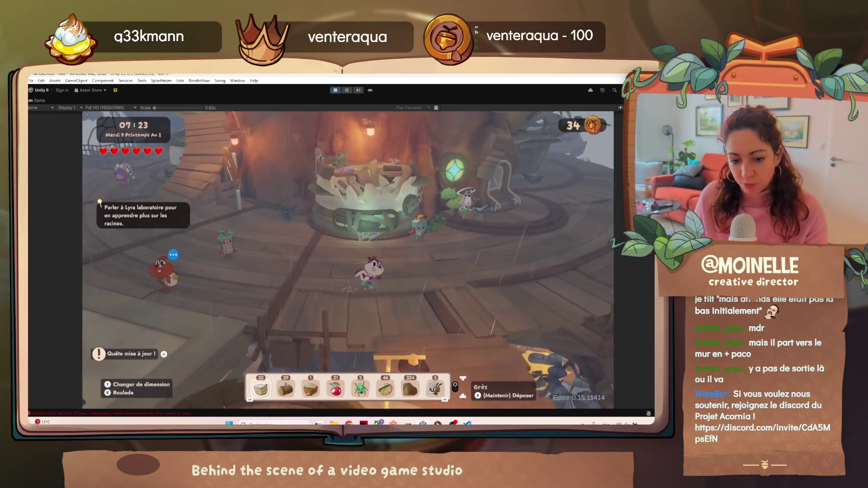
{"action": "key", "text": "w"}
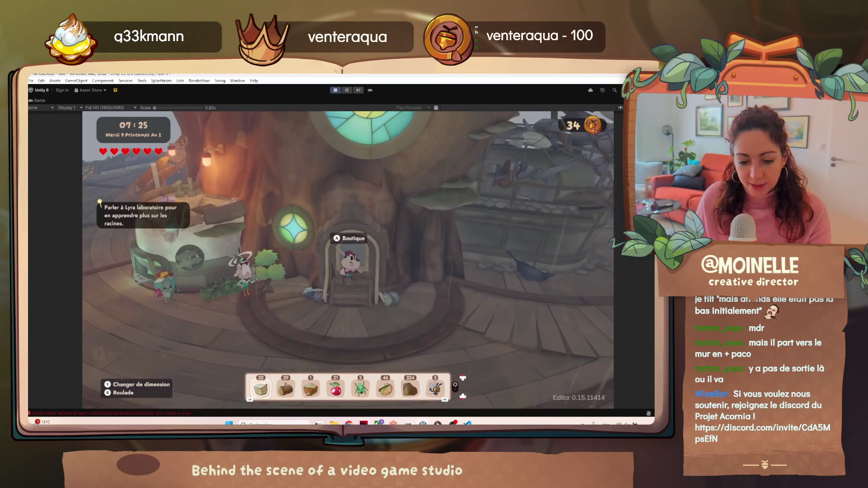
{"action": "key", "text": "e"}
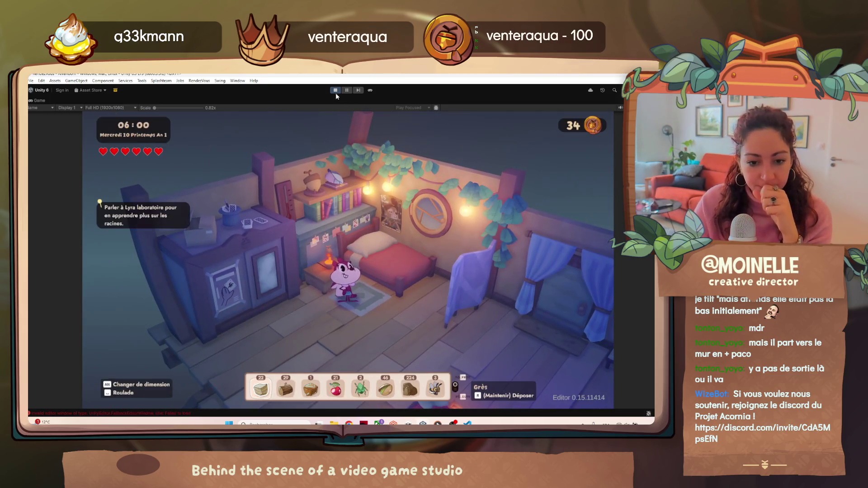
{"action": "left_click", "coordinate": [335, 90]}
Exit Play mode, ending the playtest in the bedroom at 06:00 with 34 coins.
{"action": "mouse_move", "coordinate": [438, 423]}
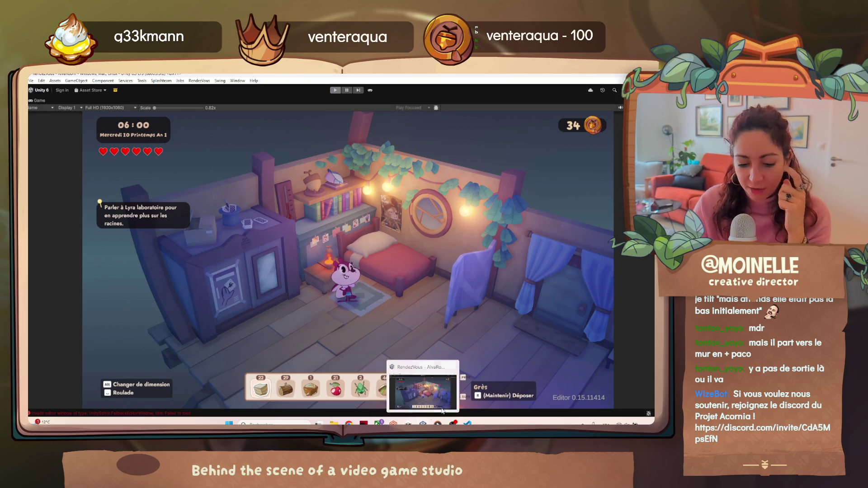